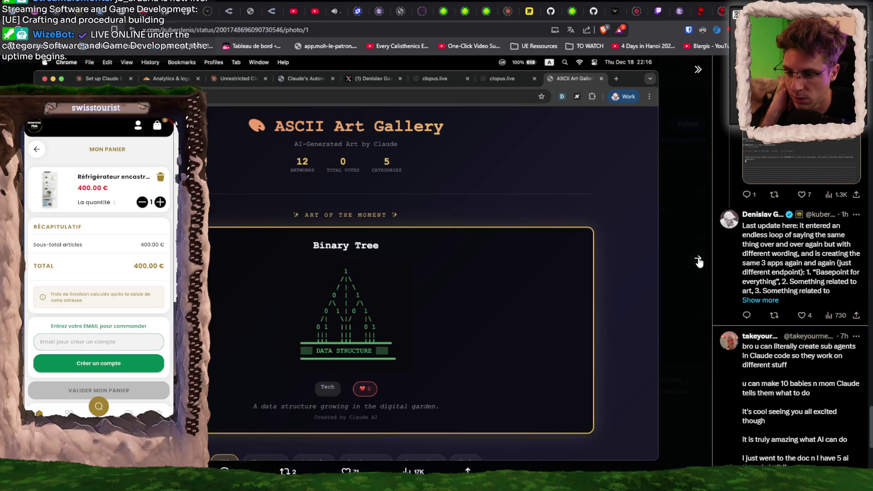
# Advance the X viewer to the Wisdom ASCII art post, then switch to VS Code.
pyautogui.click(699, 261)
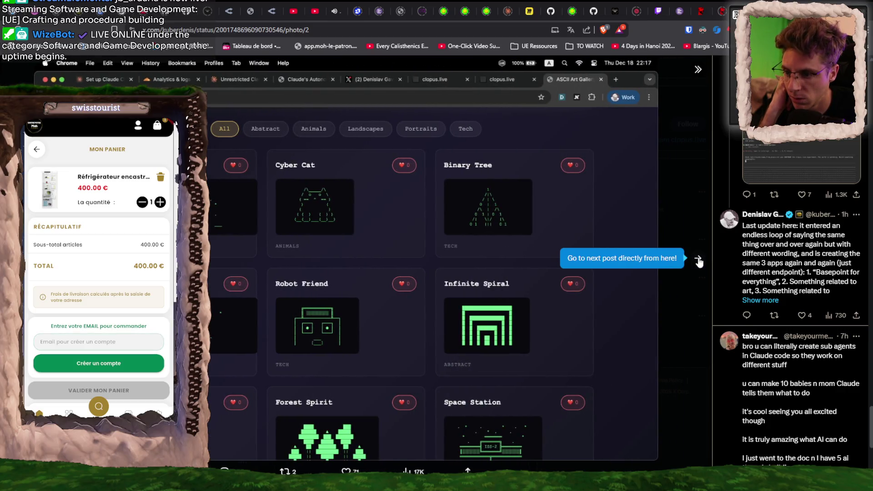
pyautogui.click(699, 261)
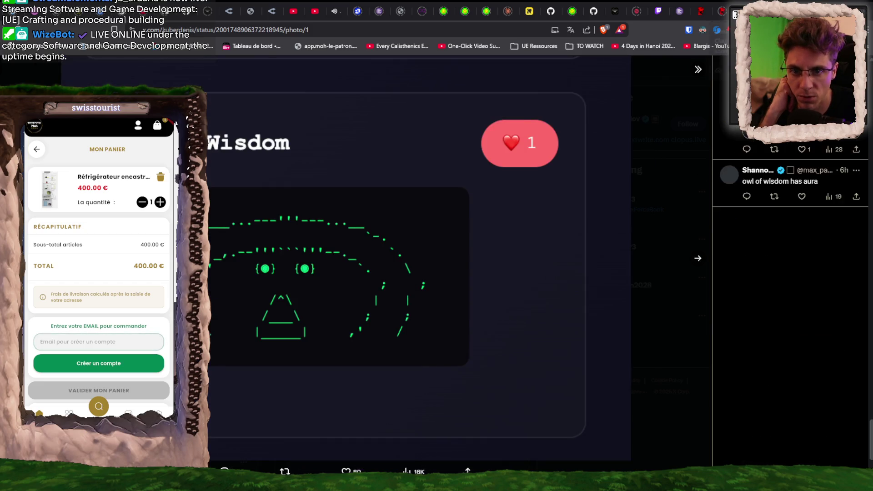
pyautogui.hotkey('ctrl', 'Tab')
pyautogui.hotkey('alt', 'Tab')
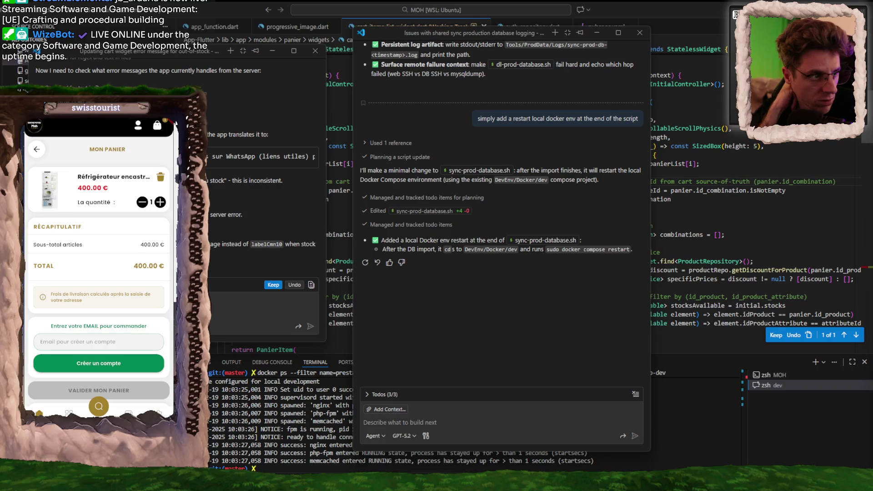
# Accept the agent's changes to cart_items_list_widget.dart in the Copilot chat panel.
pyautogui.click(98, 342)
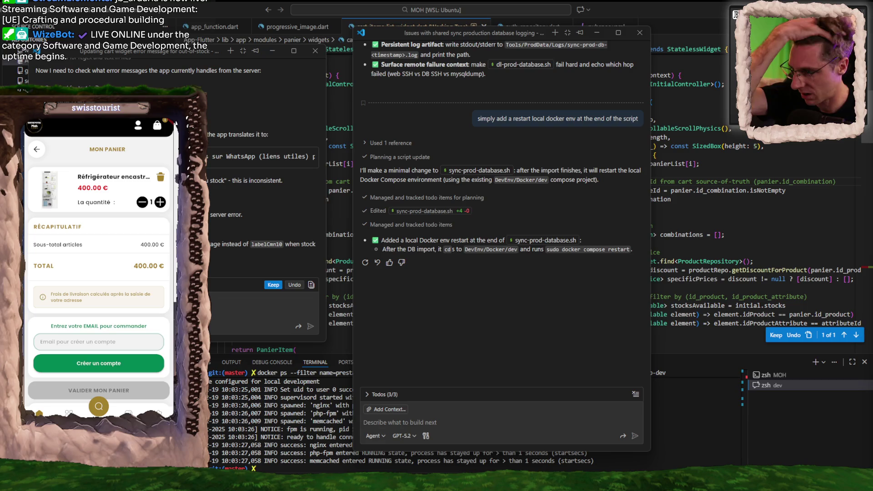
pyautogui.click(273, 285)
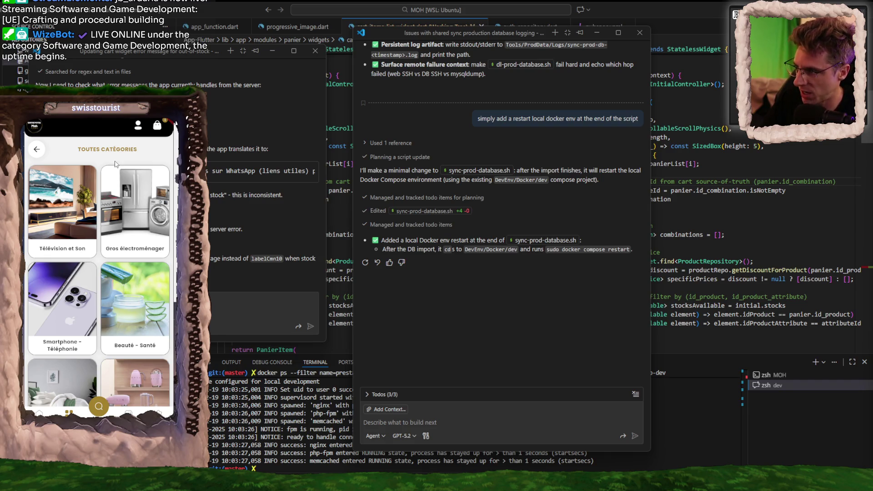
# Trigger the fridge's out-of-stock toast in the cart, then remove the fridge to empty it.
pyautogui.click(158, 126)
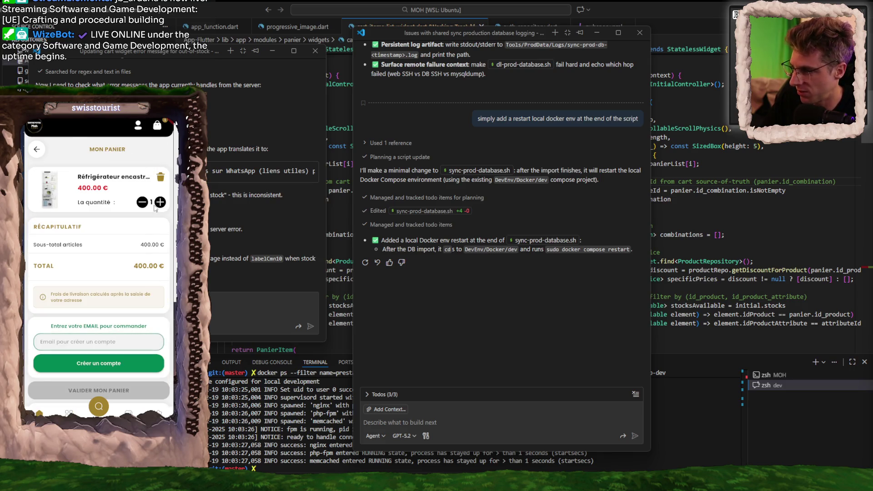
pyautogui.click(161, 202)
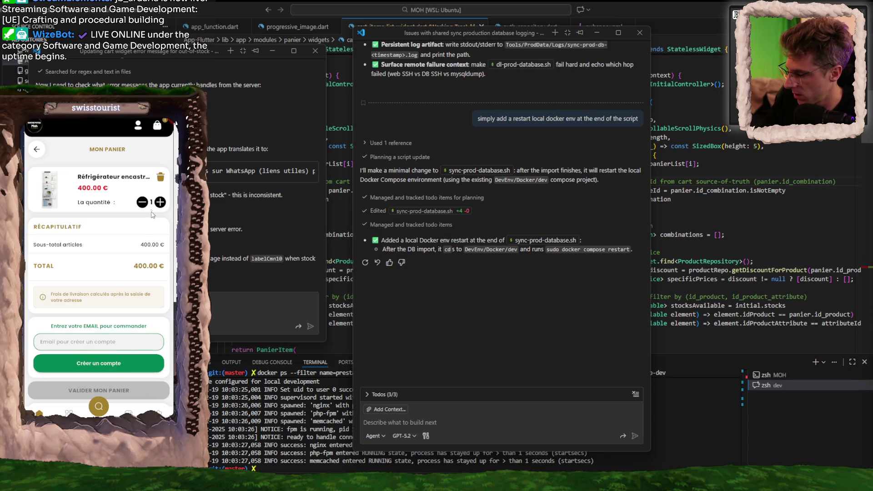
pyautogui.click(160, 204)
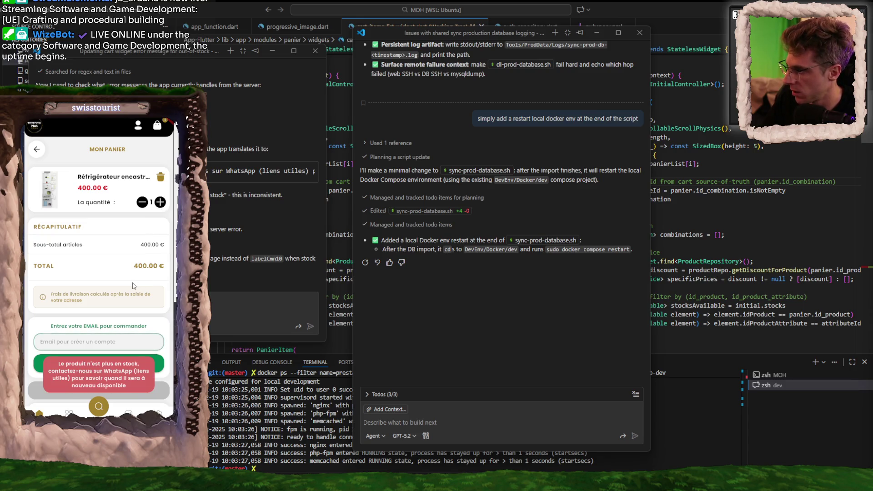
pyautogui.click(161, 178)
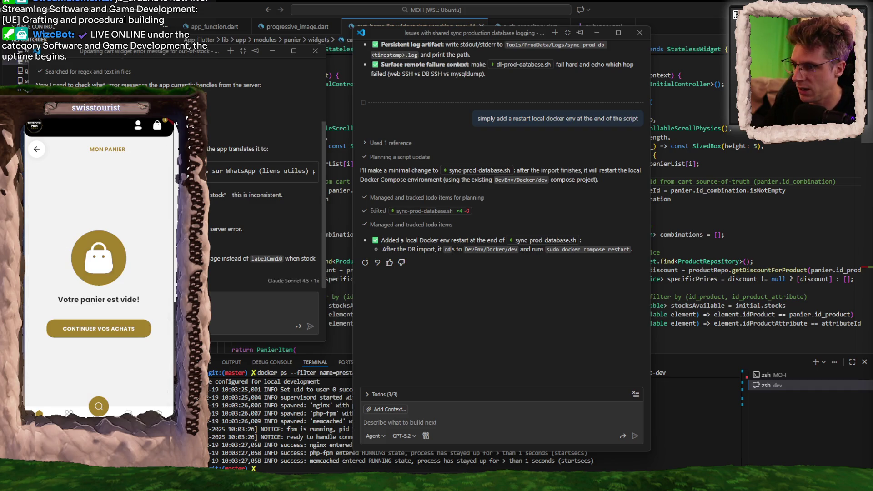
pyautogui.hotkey('alt', 'Tab')
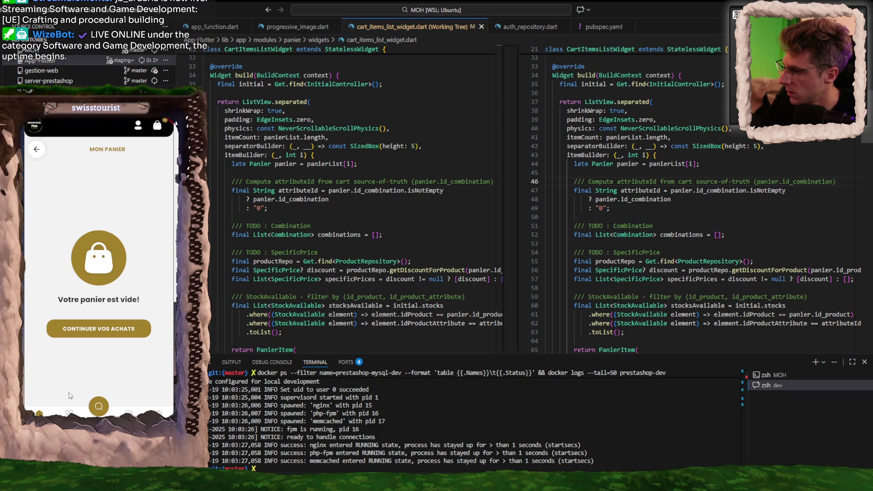
# Add the Schneider refrigerator from Gros électroménager and test raising its cart quantity.
pyautogui.click(147, 336)
pyautogui.click(147, 340)
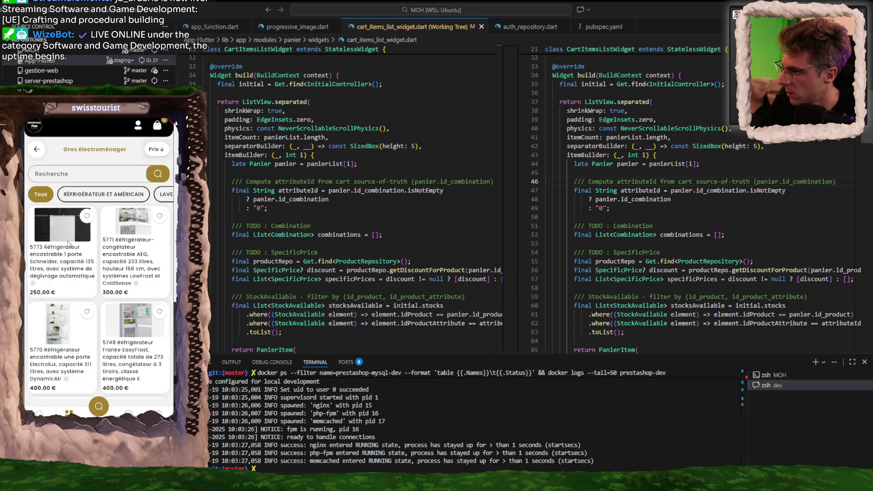
pyautogui.click(146, 344)
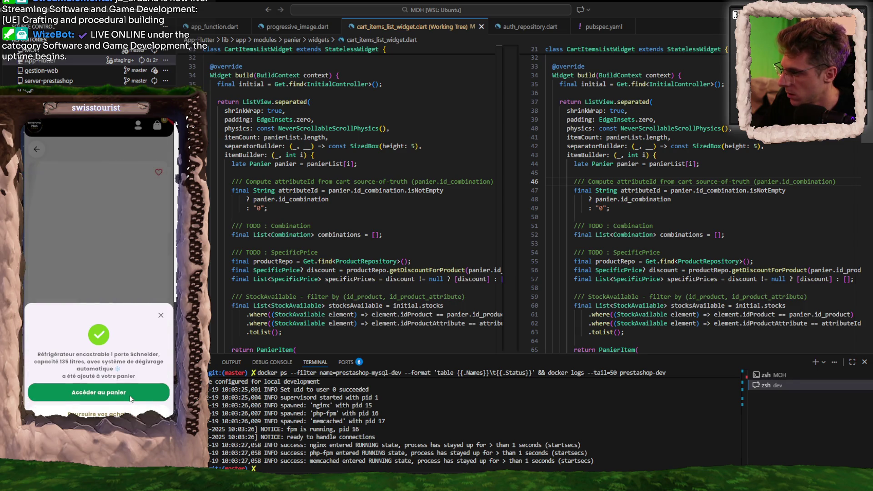
pyautogui.click(160, 203)
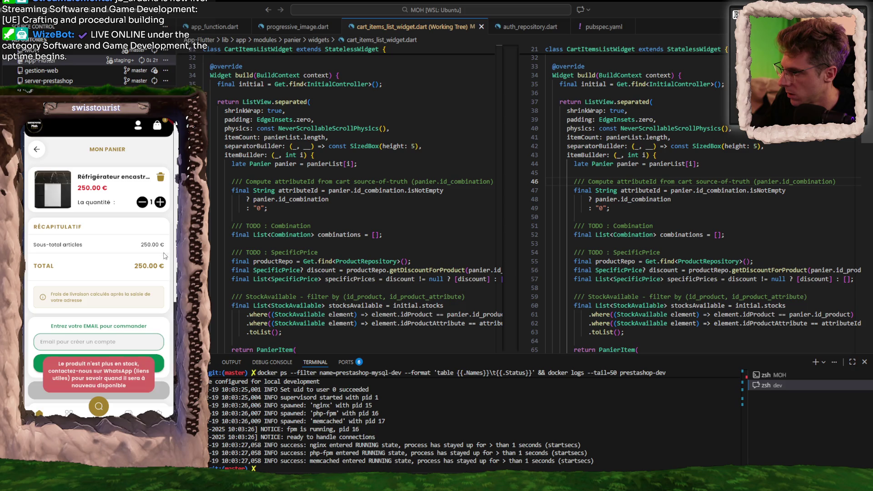
pyautogui.click(158, 207)
pyautogui.click(51, 172)
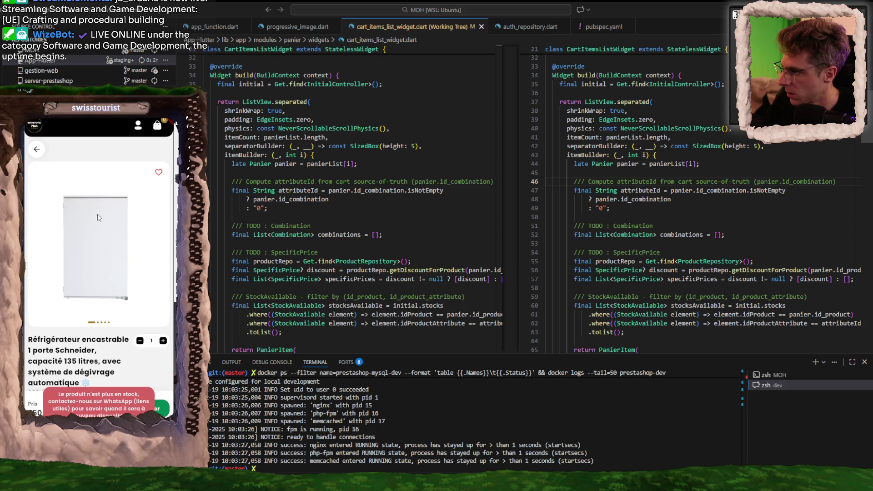
pyautogui.click(41, 156)
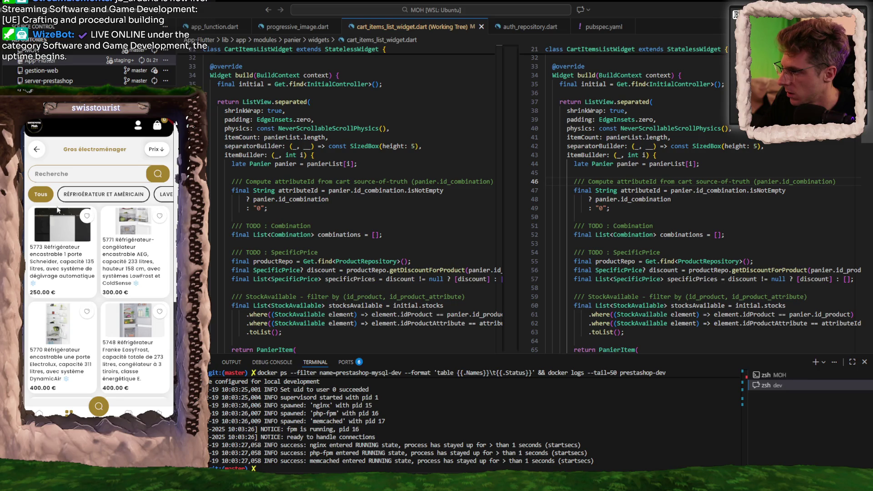
# Add the Franke refrigerator to the cart and return to the category grid.
pyautogui.click(104, 337)
pyautogui.click(129, 407)
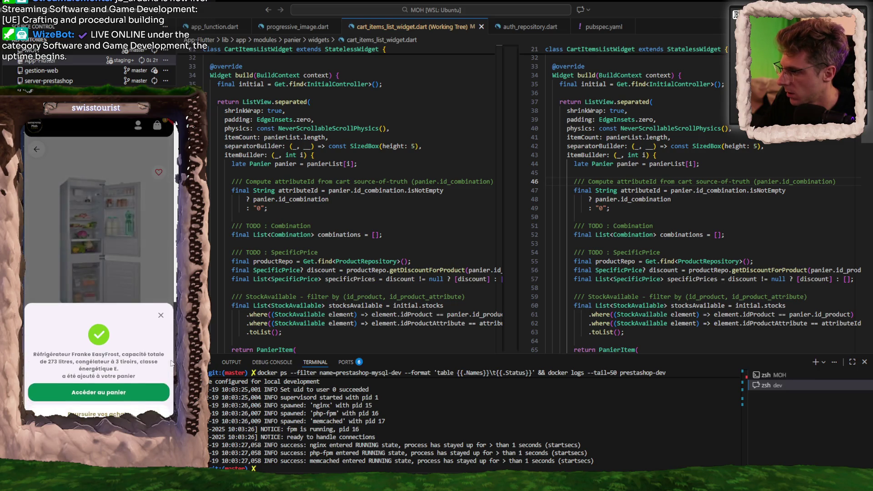
pyautogui.click(129, 391)
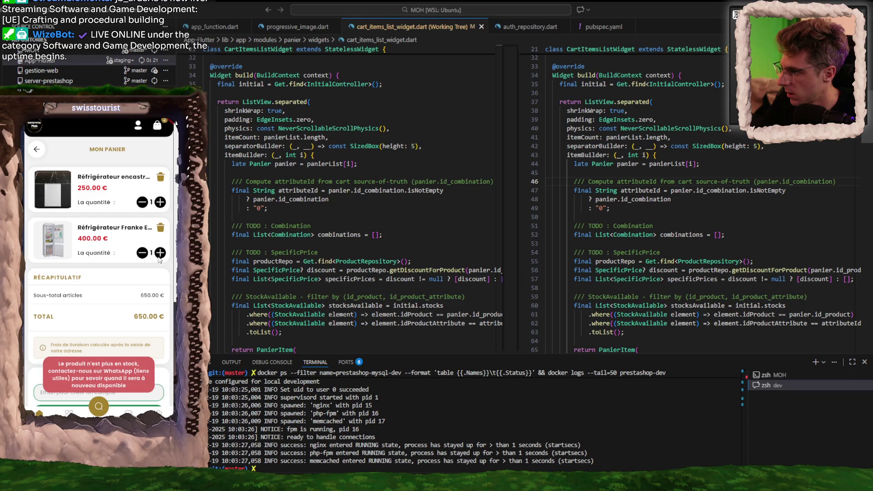
pyautogui.click(41, 154)
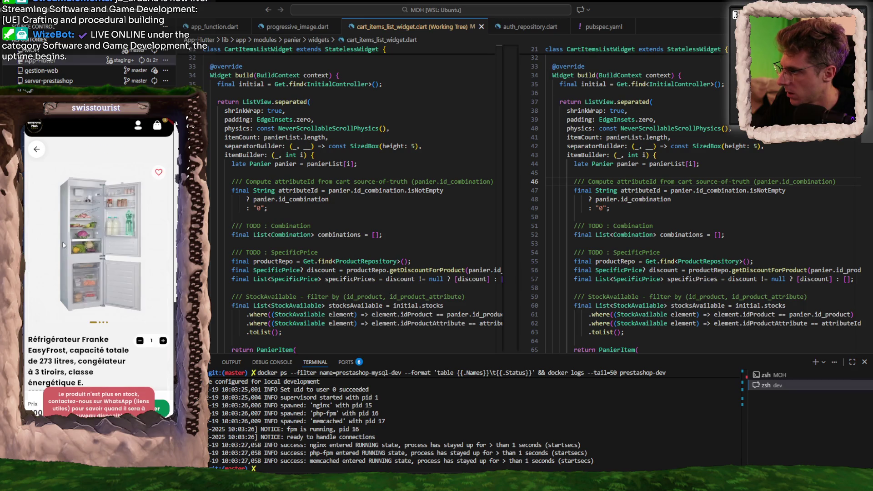
pyautogui.click(41, 155)
pyautogui.click(37, 149)
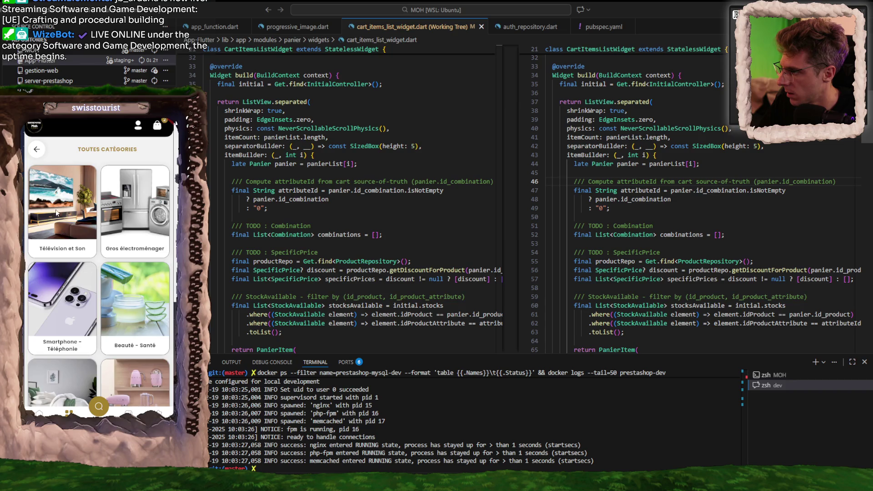
# Add the QLED TV from Télévision et Son and test its out-of-stock warning.
pyautogui.click(101, 295)
pyautogui.click(68, 268)
pyautogui.click(130, 407)
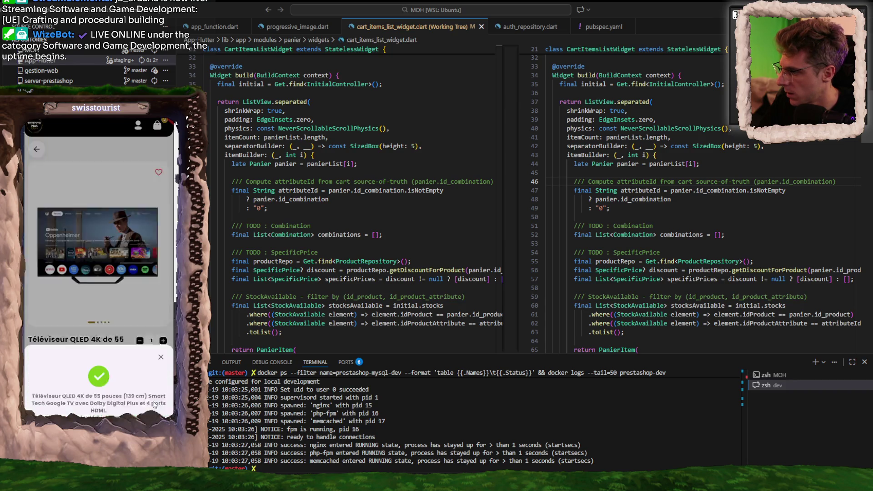
pyautogui.click(129, 398)
pyautogui.click(160, 303)
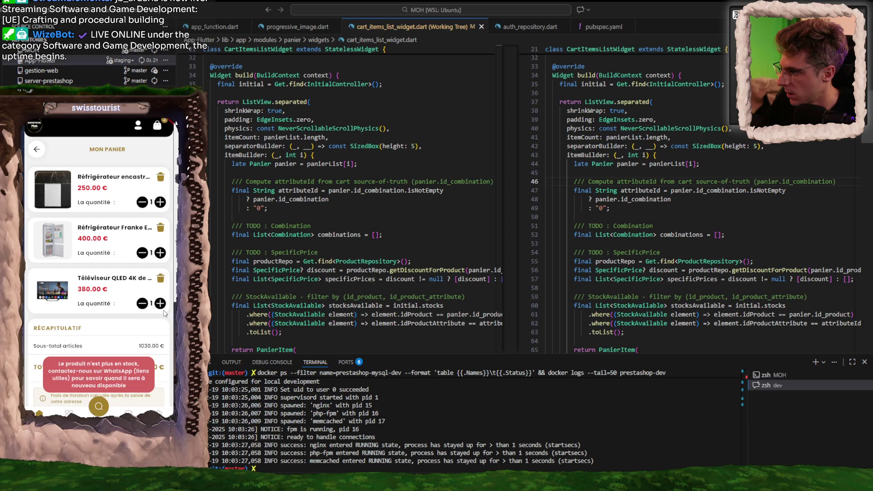
pyautogui.click(160, 303)
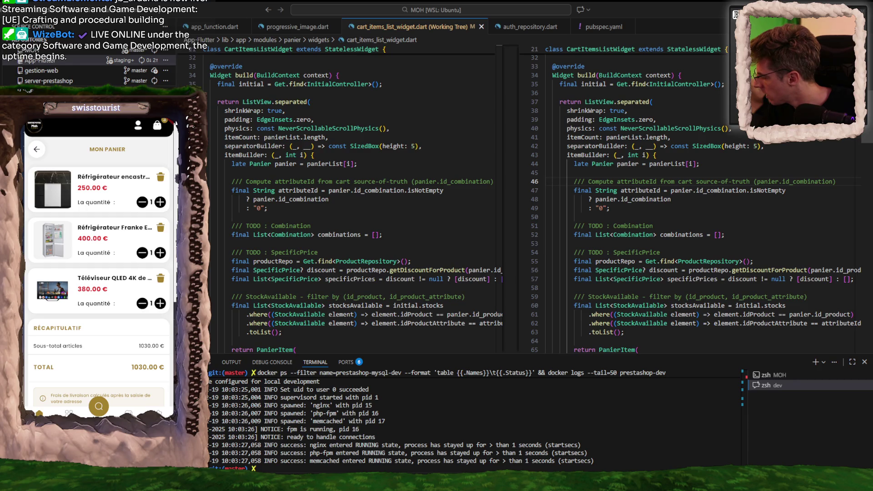
# Open and close Quick Chat, then return to the 'Updating cart widget error message' chat.
pyautogui.click(588, 10)
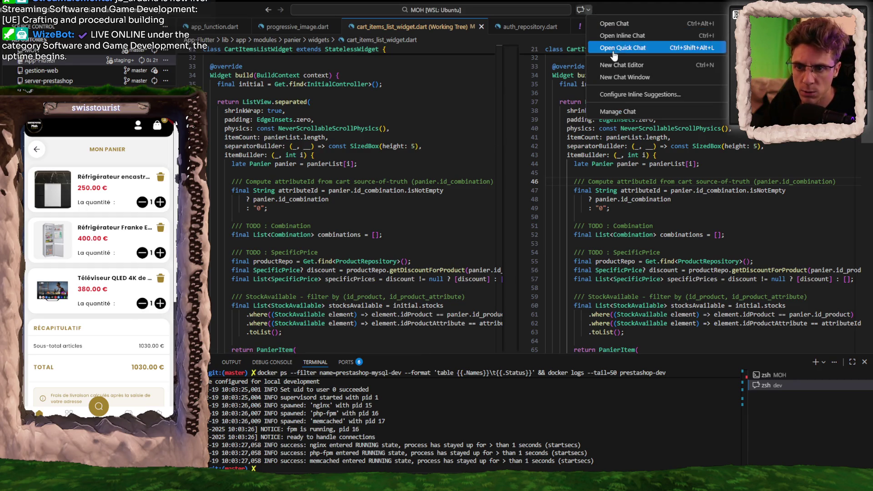
pyautogui.click(613, 54)
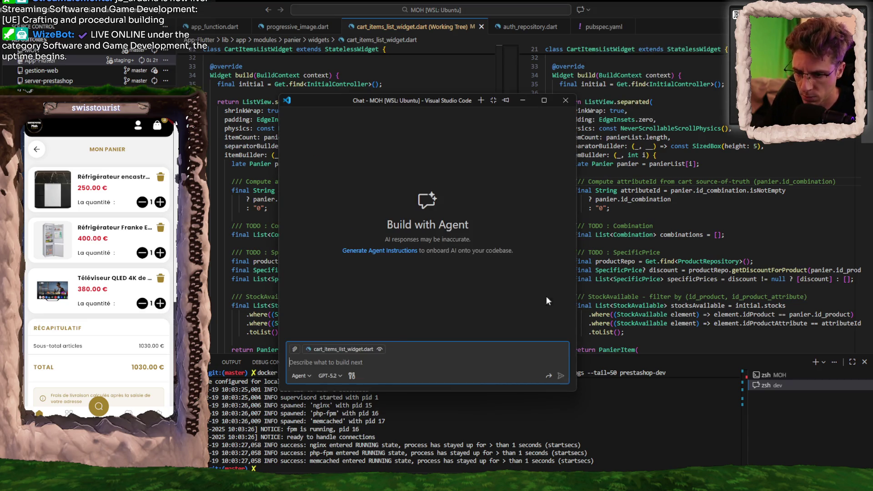
pyautogui.click(565, 100)
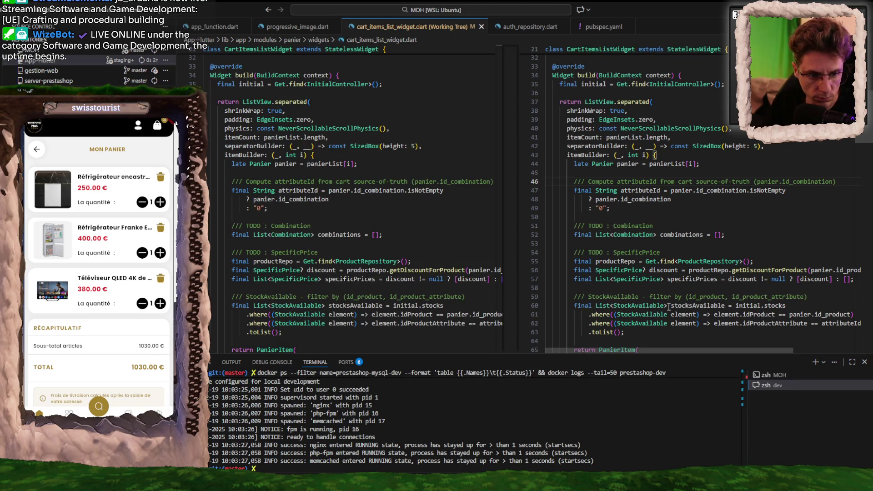
pyautogui.moveTo(613, 482)
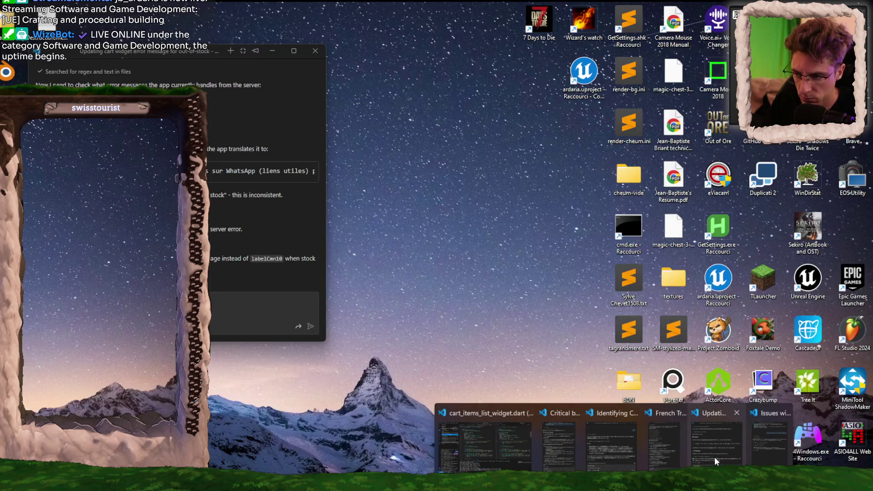
pyautogui.click(713, 457)
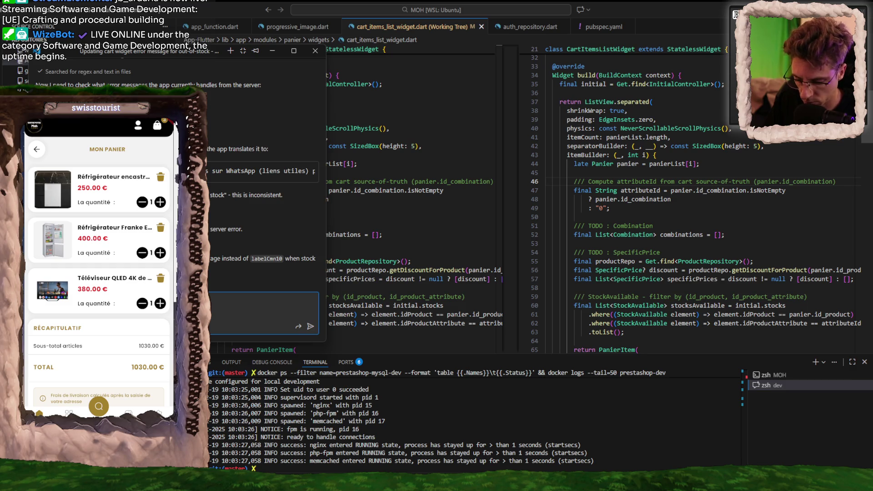
# Send Copilot the product stock question with pasted Flutter debug logs, then move the chat up-right.
pyautogui.write('stock for the pr')
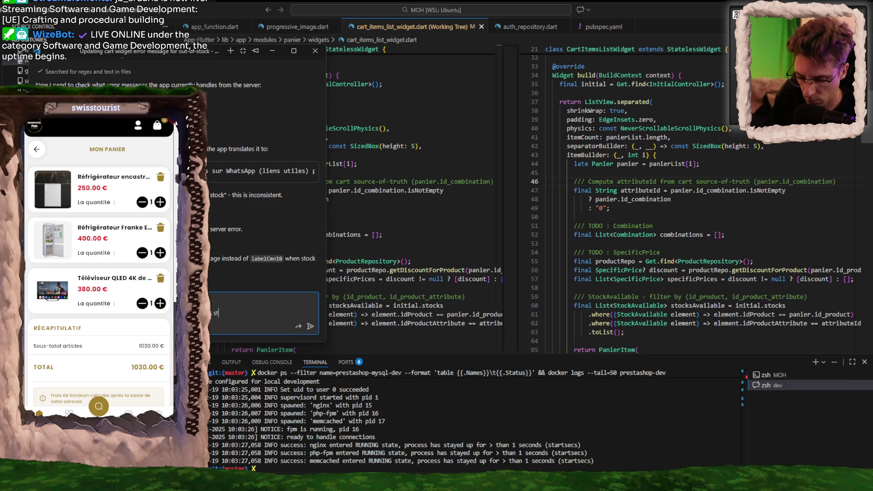
pyautogui.write('oduct.')
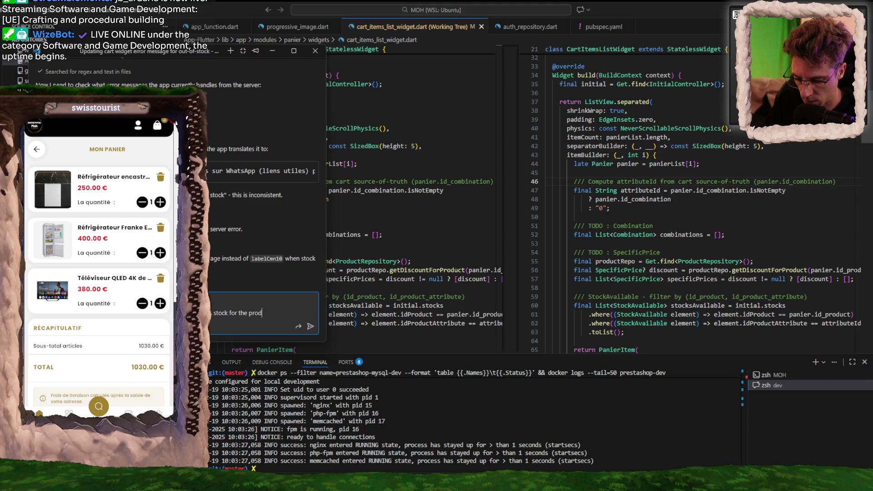
pyautogui.hotkey('shift', 'Return')
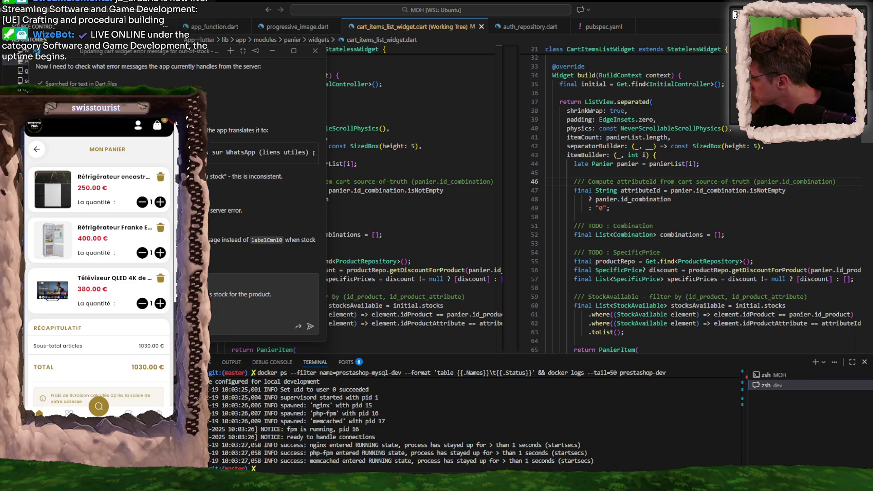
pyautogui.click(261, 313)
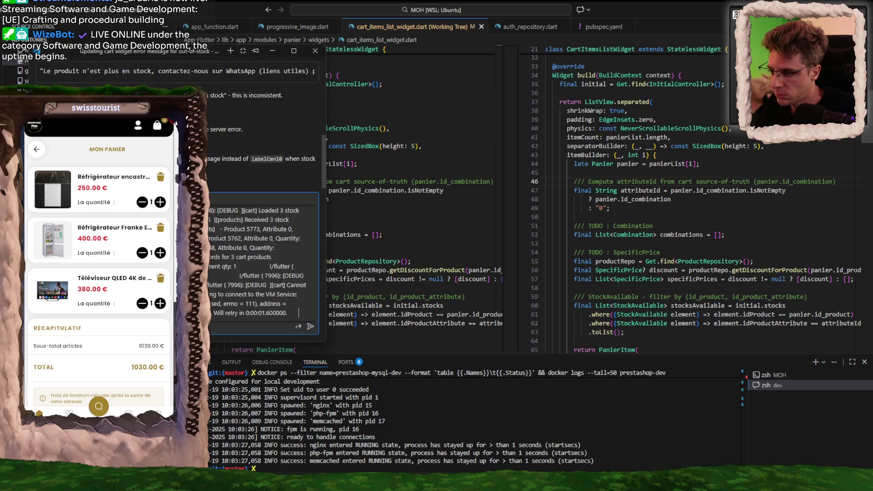
pyautogui.hotkey('ctrl', 'v')
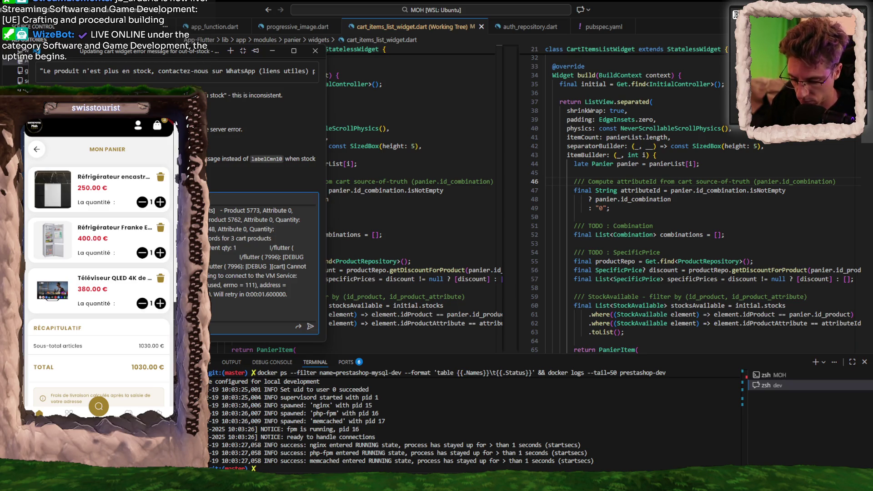
pyautogui.press('Return')
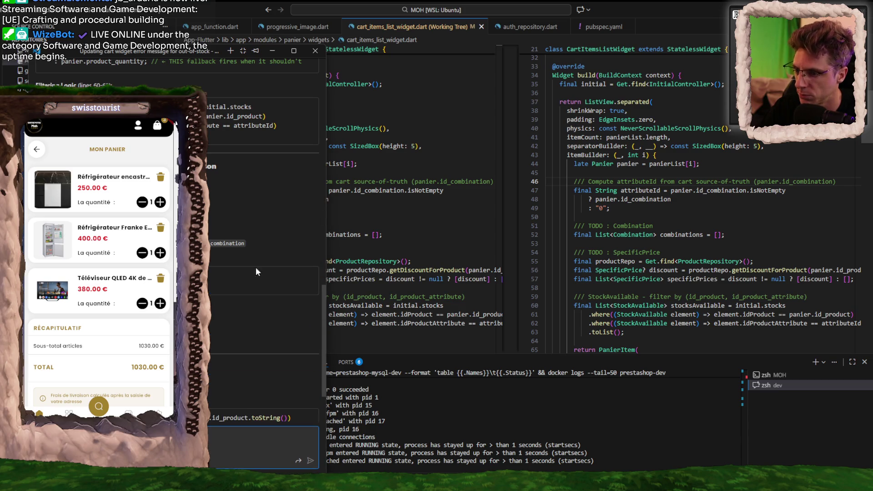
pyautogui.moveTo(184, 55); pyautogui.dragTo(208, 22)
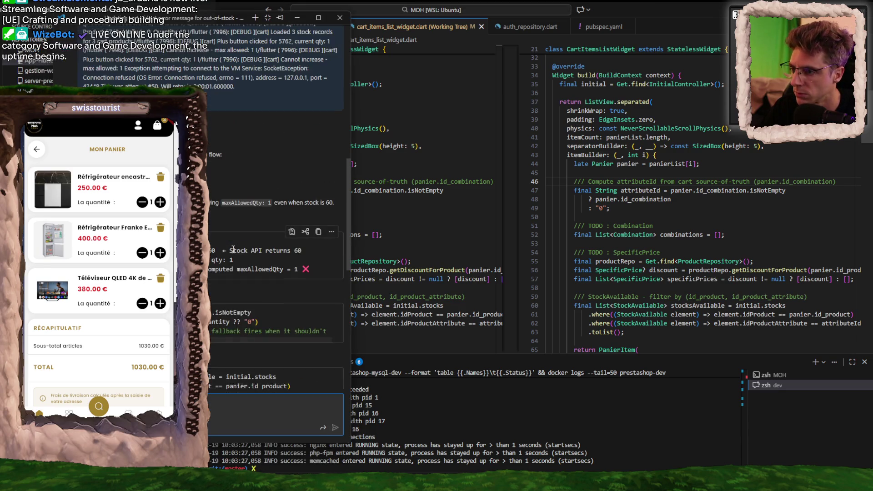
# Read through the assistant's Root Cause Analysis and Type Mismatch findings in the chat reply.
pyautogui.scroll(-3, 235, 235)
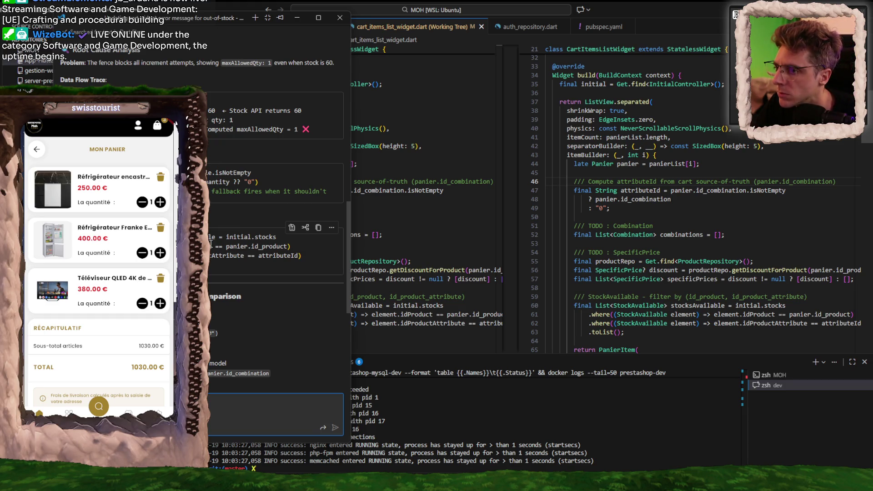
pyautogui.scroll(1, 214, 245)
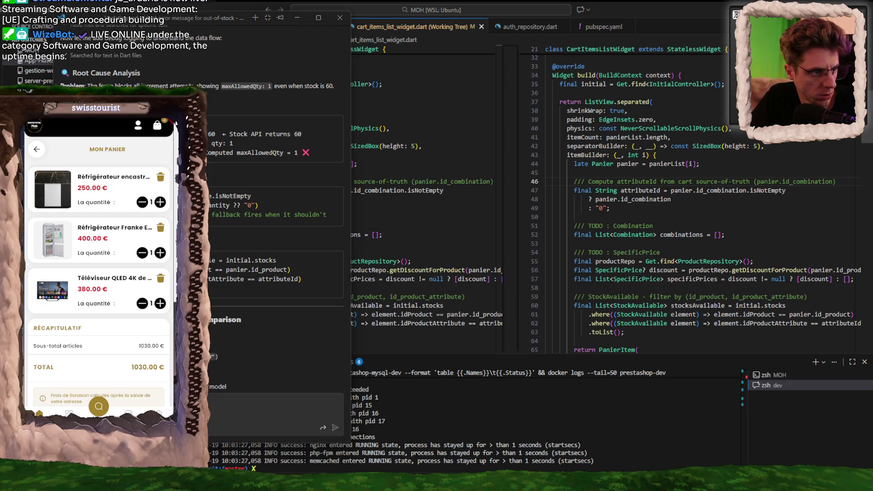
pyautogui.hotkey('alt', 'Tab')
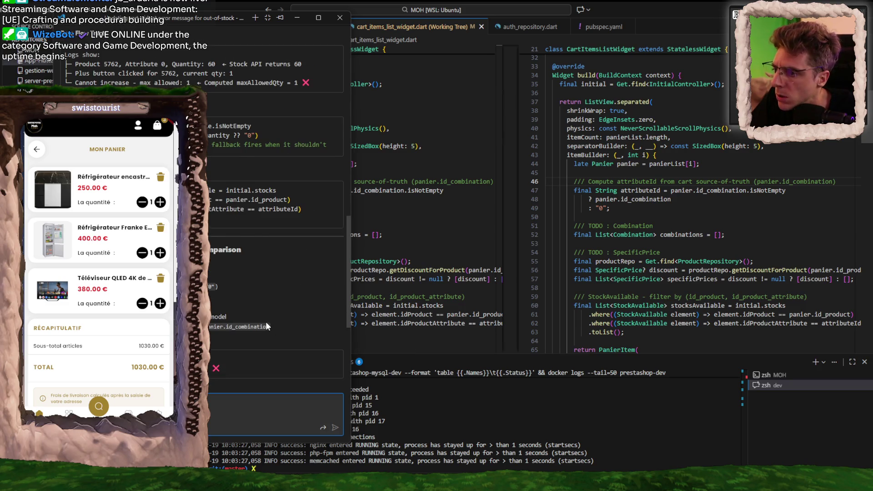
pyautogui.scroll(-3, 266, 321)
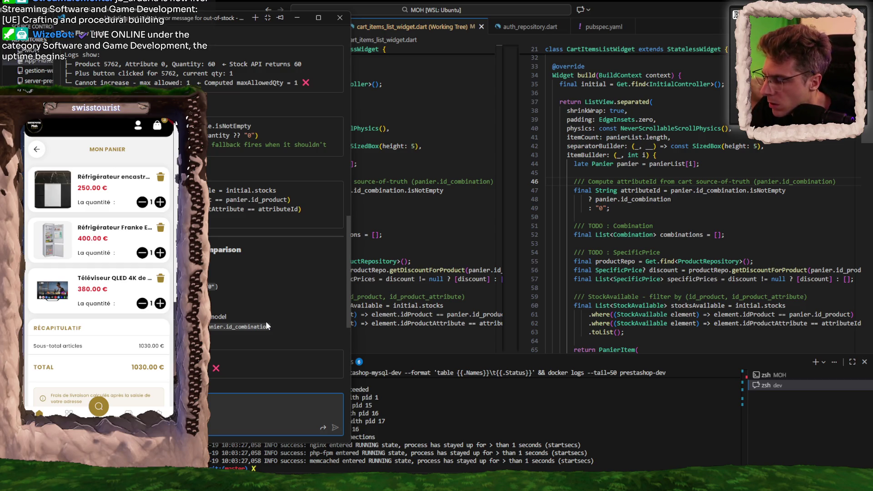
pyautogui.scroll(-3, 287, 277)
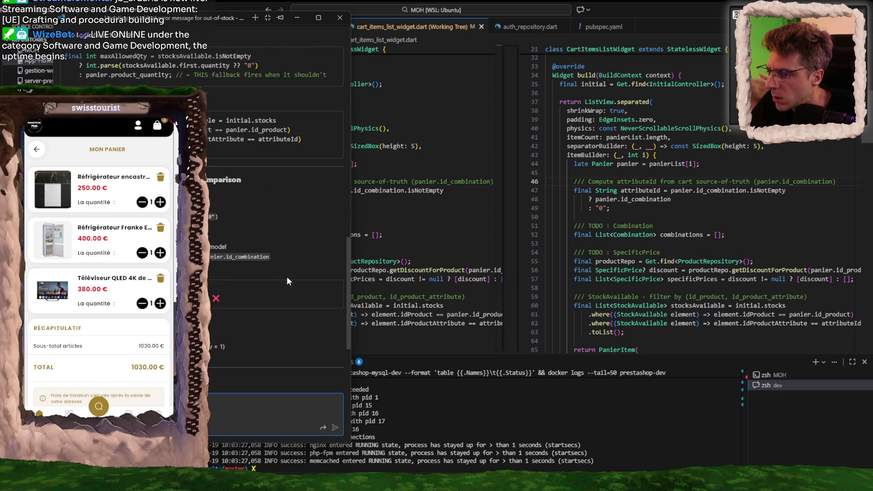
pyautogui.scroll(-2, 279, 225)
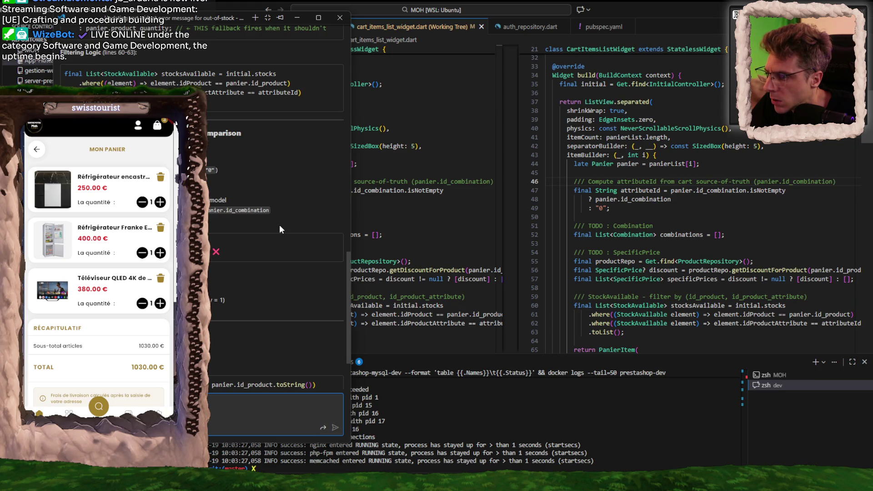
pyautogui.scroll(-1, 279, 224)
pyautogui.scroll(-2, 280, 226)
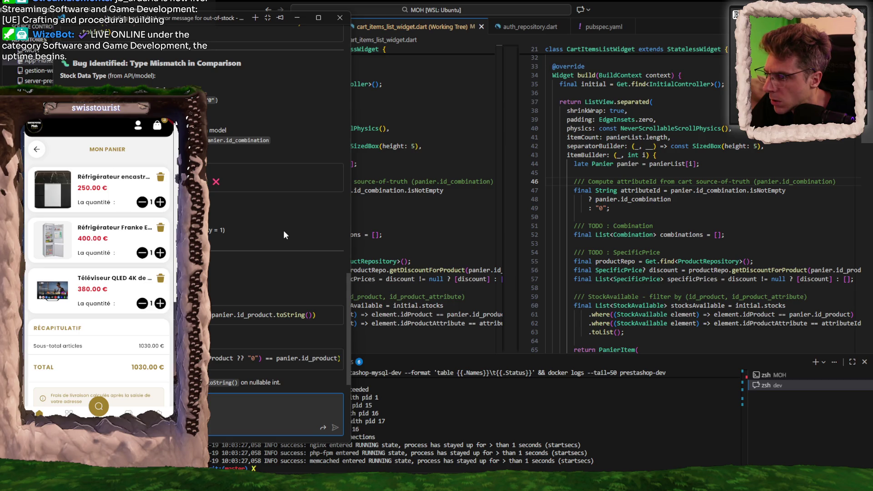
pyautogui.scroll(-1, 283, 232)
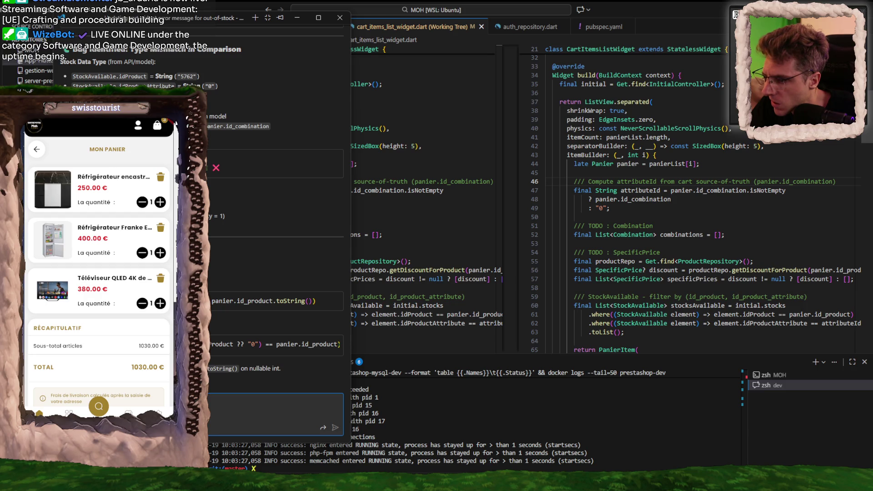
# Reply 'ok' to apply the toString() fix on line 61, then hide the floating chat.
pyautogui.write('ok')
pyautogui.press('Return')
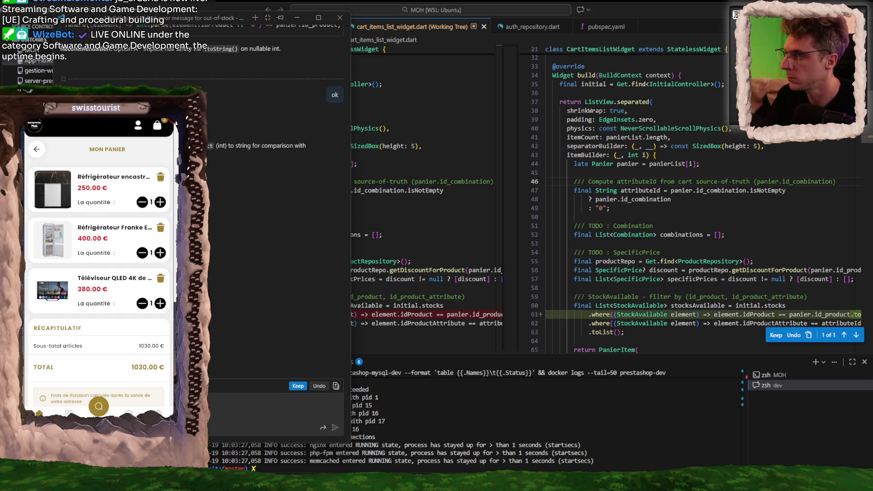
pyautogui.hotkey('alt', 'Tab')
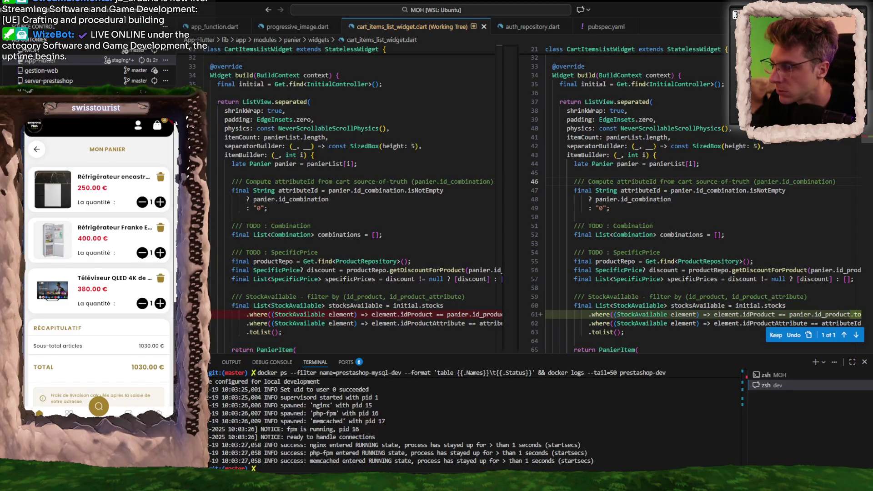
# Keep the line 61 fix, then test the + buttons on the cart items in the emulator.
pyautogui.hotkey('ctrl', 'y')
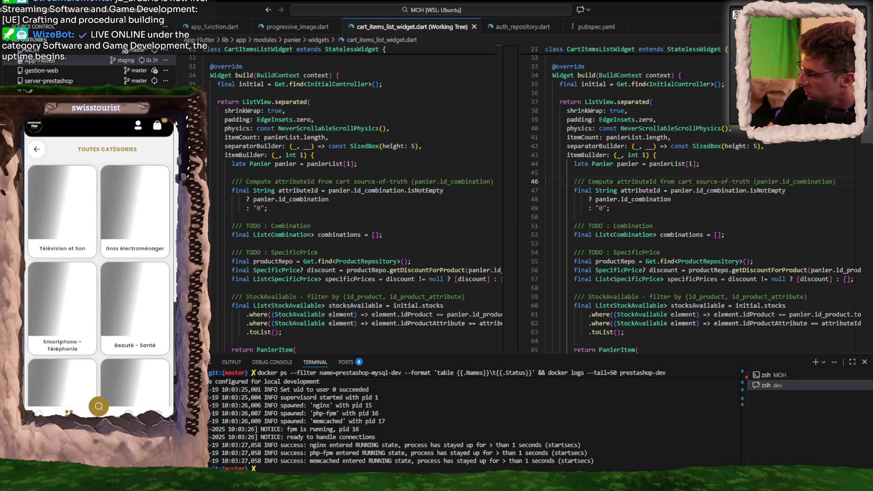
pyautogui.click(157, 126)
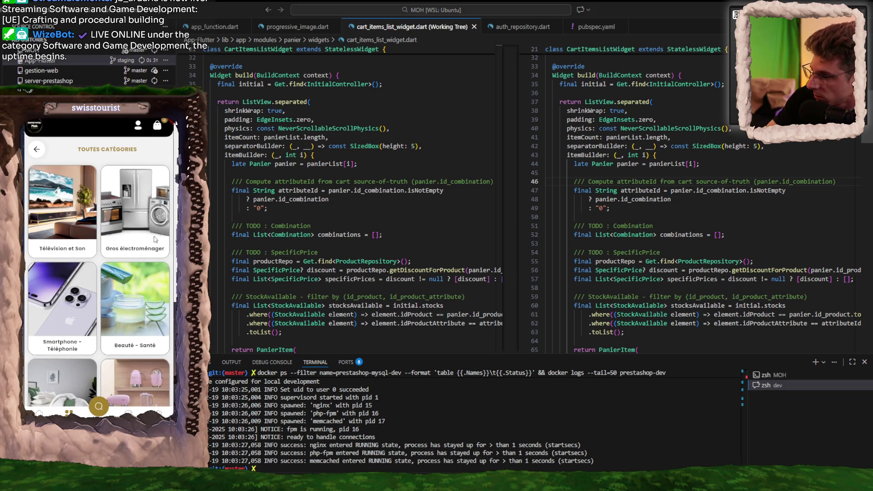
pyautogui.click(160, 253)
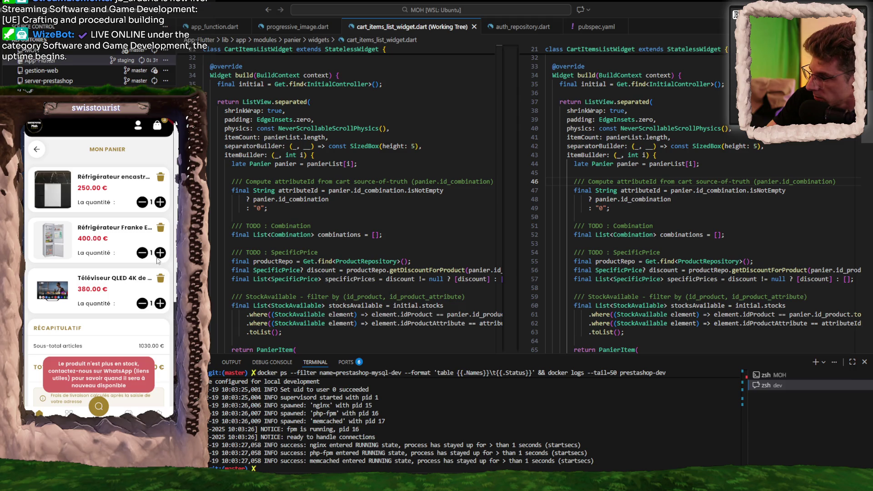
pyautogui.click(161, 305)
pyautogui.click(162, 307)
pyautogui.click(162, 308)
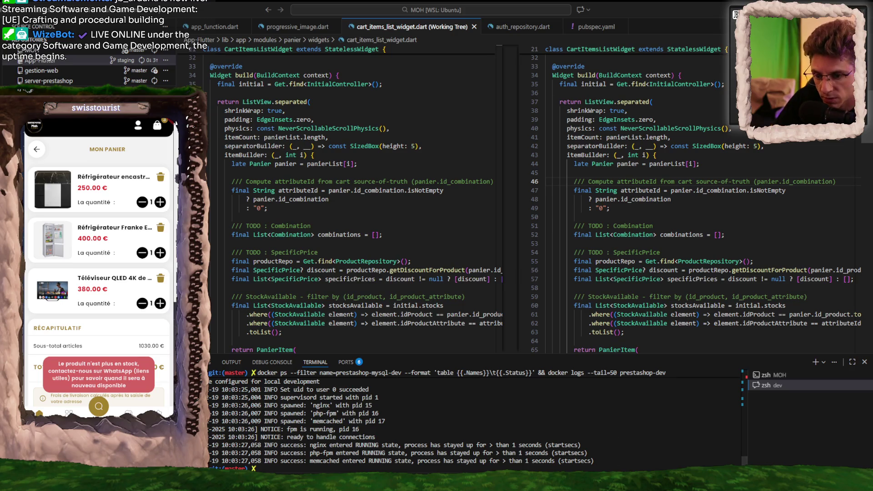
pyautogui.moveTo(765, 452)
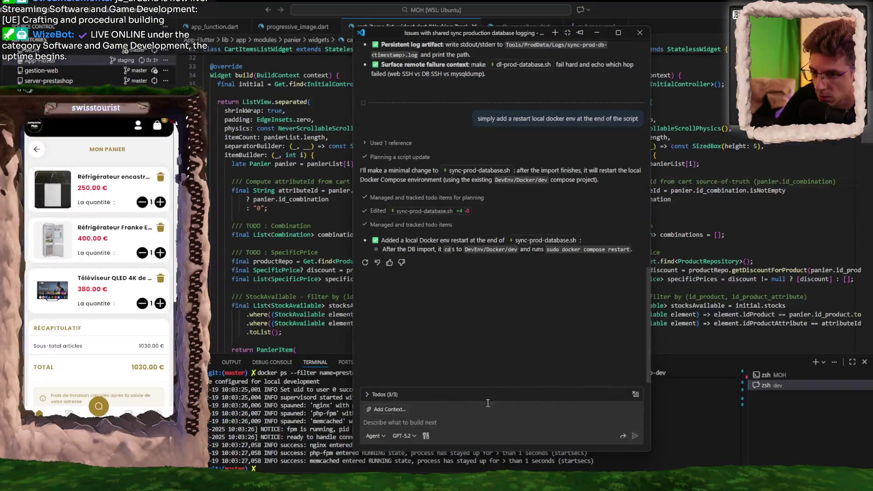
# Send the new Flutter cart debug logs to the assistant, then switch to the emulator's desktop.
pyautogui.click(639, 33)
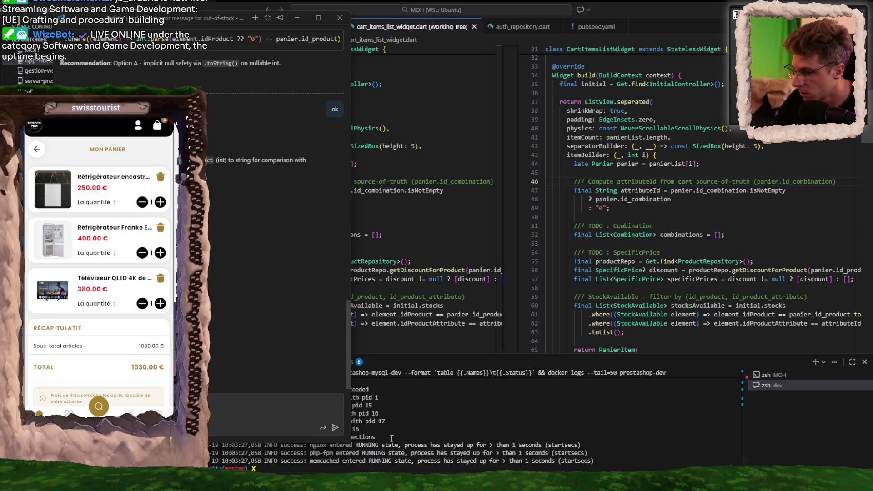
pyautogui.click(212, 412)
pyautogui.hotkey('ctrl', 'v')
pyautogui.press('Return')
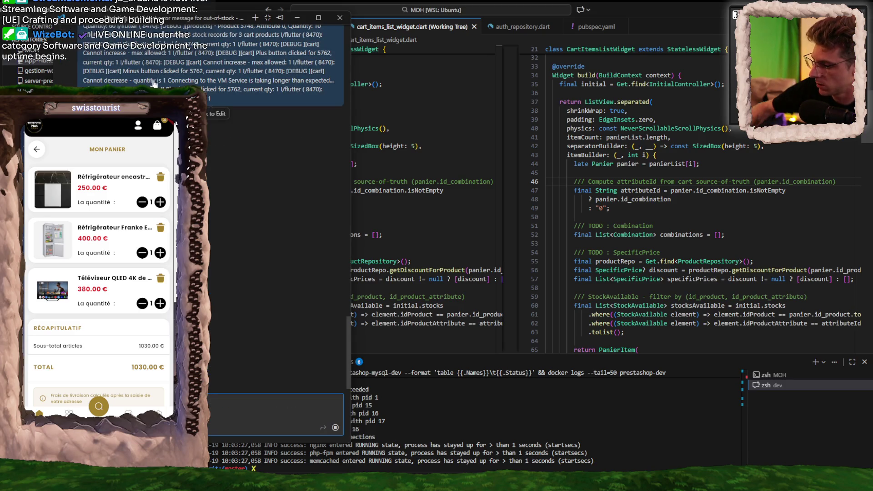
pyautogui.press('ctrl+super+Right')
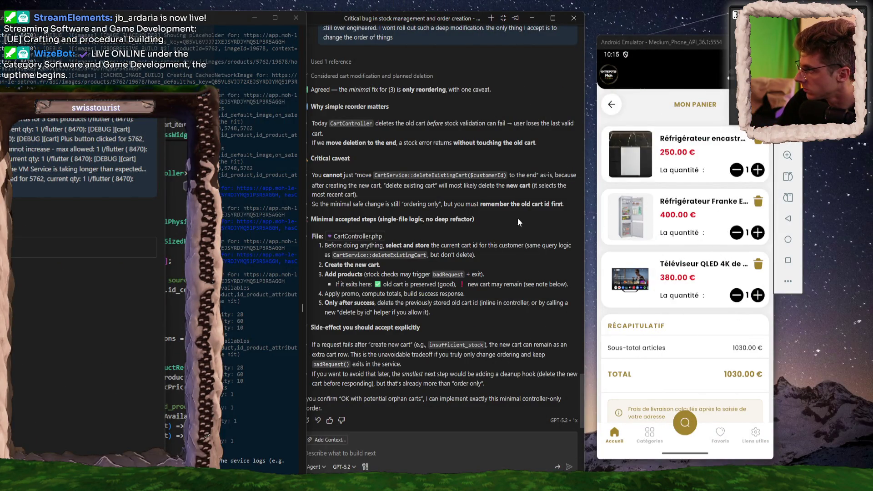
# Close the stock-management chat window so Copilot can finish adding the debug logging.
pyautogui.click(573, 18)
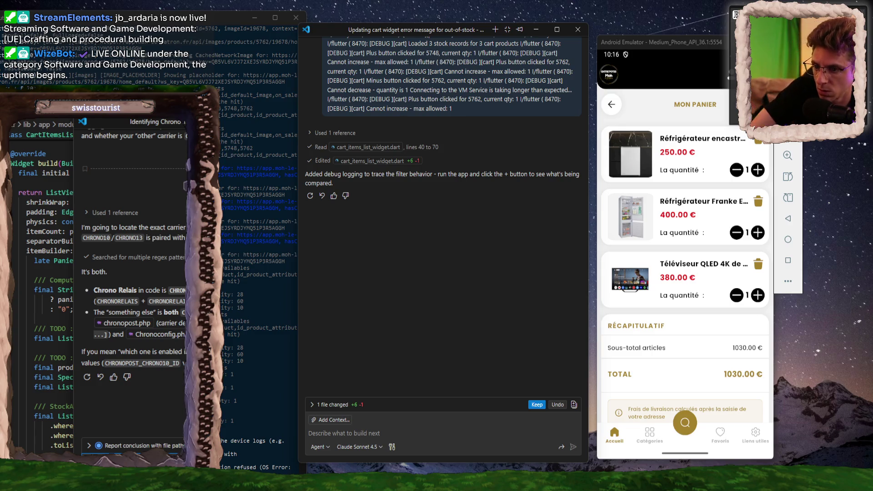
# Switch to a different AI model from the chat's model list.
pyautogui.hotkey('ctrl', 'alt', '.')
pyautogui.press('Up')
pyautogui.press('Up')
pyautogui.press('Up')
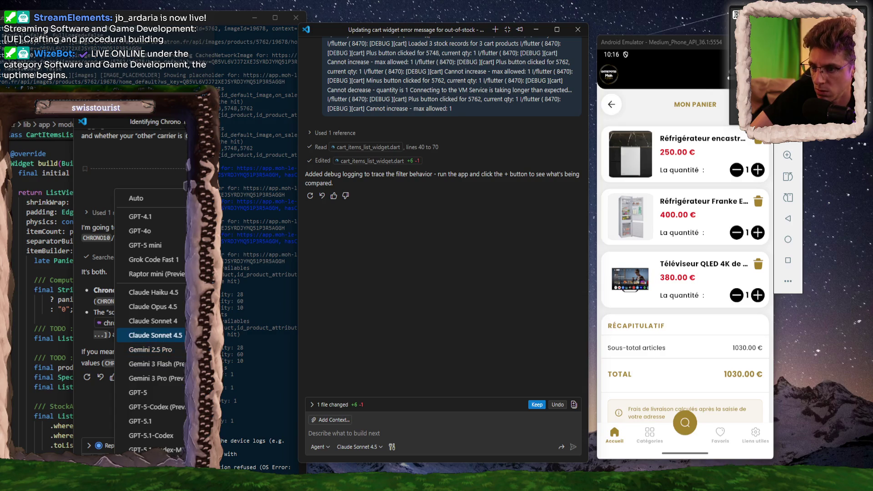
pyautogui.press('Return')
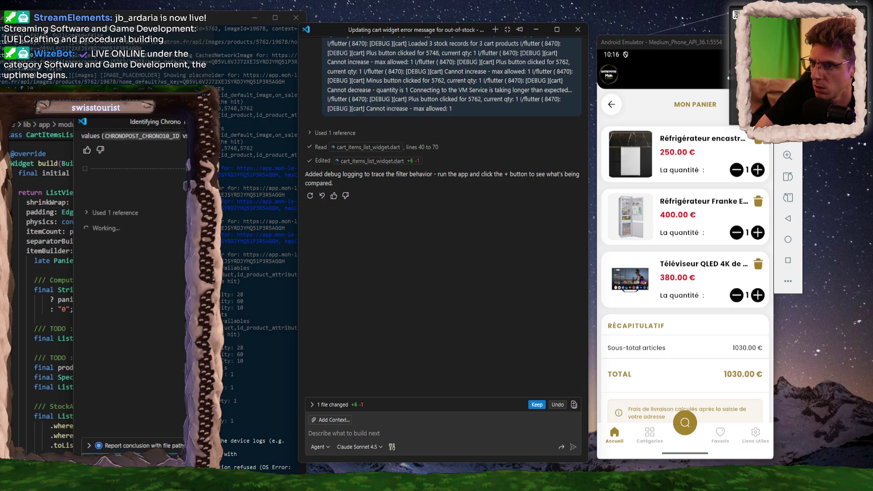
# Move the Chrono integration chat to the top right, then bring the cart chat and terminal forward.
pyautogui.moveTo(200, 124)
pyautogui.mouseDown()
pyautogui.moveTo(704, 118)
pyautogui.moveTo(703, 12)
pyautogui.mouseUp()
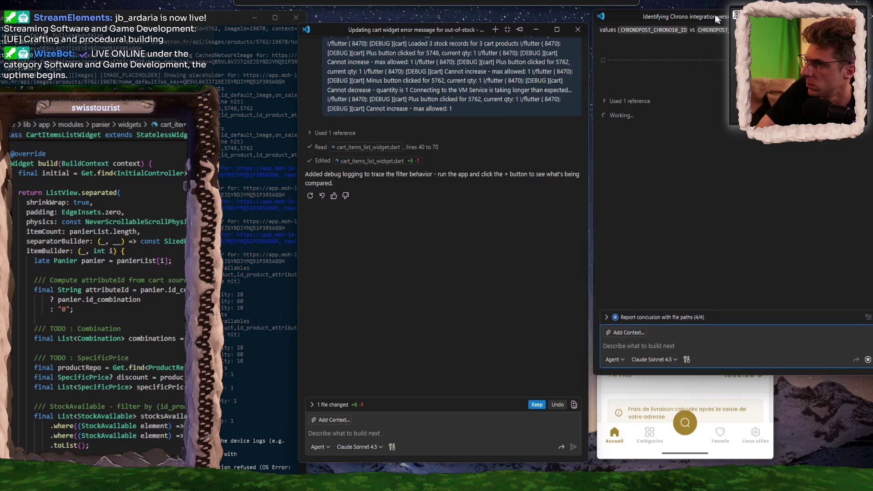
pyautogui.click(459, 282)
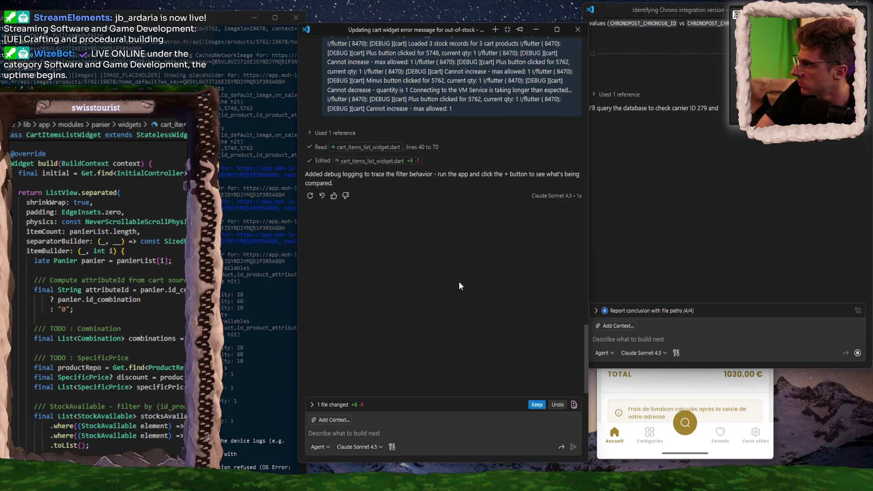
pyautogui.click(303, 307)
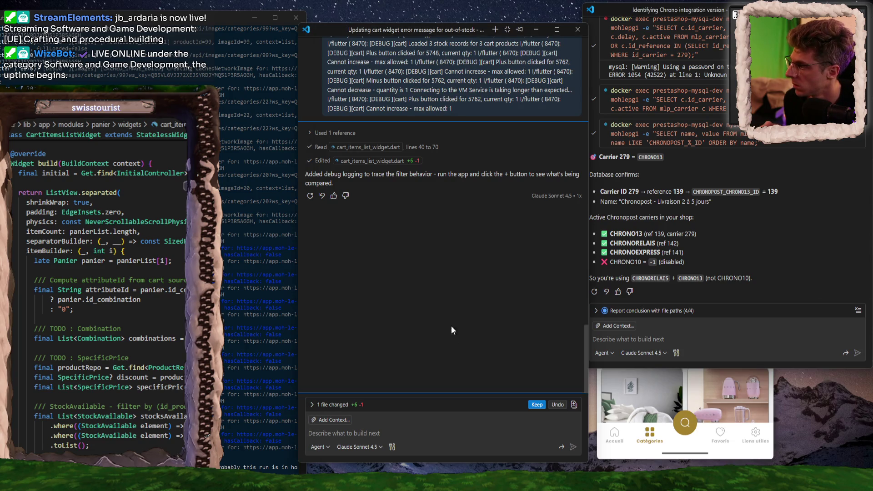
# In the emulator, tap + on the Franke fridge in the cart, then focus the VS Code chat box.
pyautogui.click(649, 435)
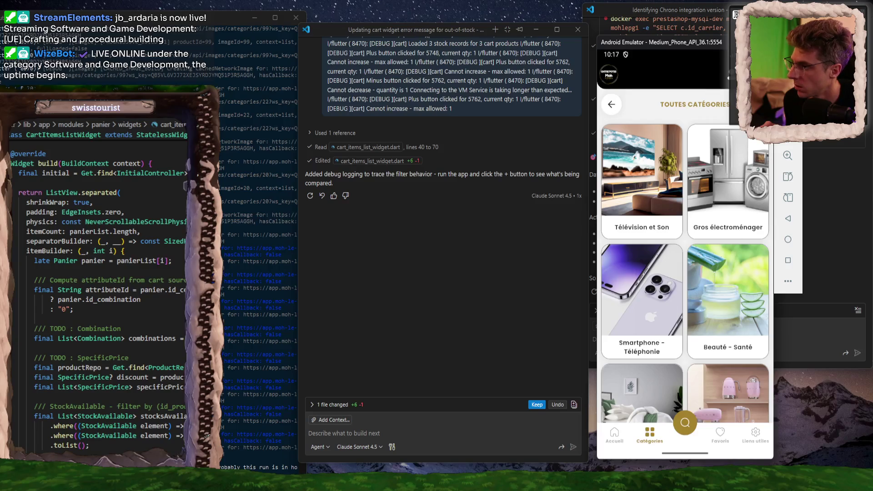
pyautogui.click(757, 232)
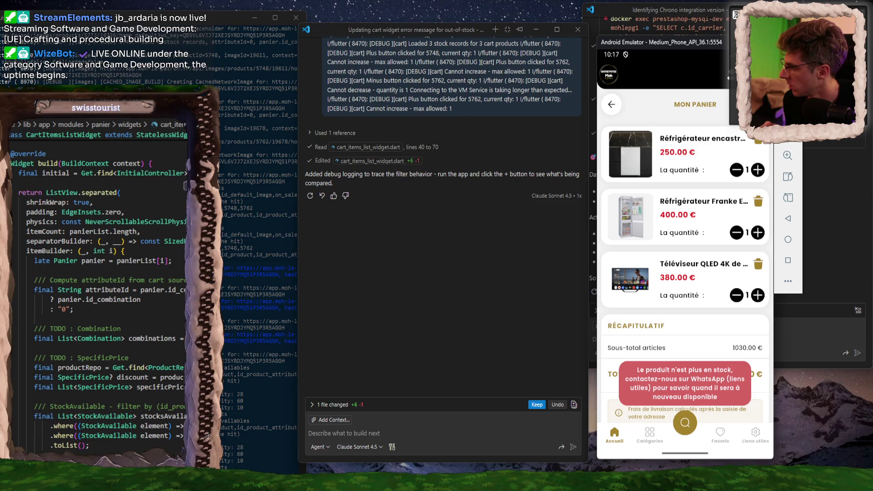
pyautogui.click(303, 336)
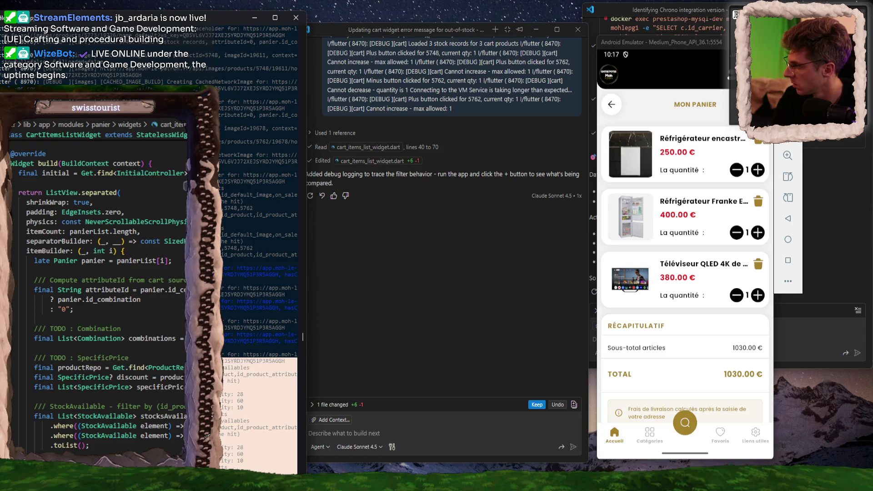
pyautogui.click(389, 433)
# Send the pasted debug log, stop the caching search, and draft 'there is no caching issue...' as a reply.
pyautogui.hotkey('ctrl', 'v')
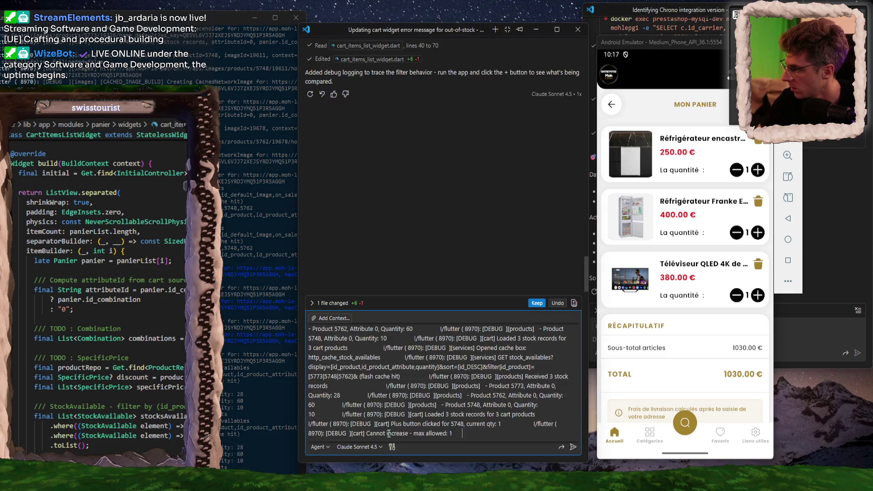
pyautogui.press('Return')
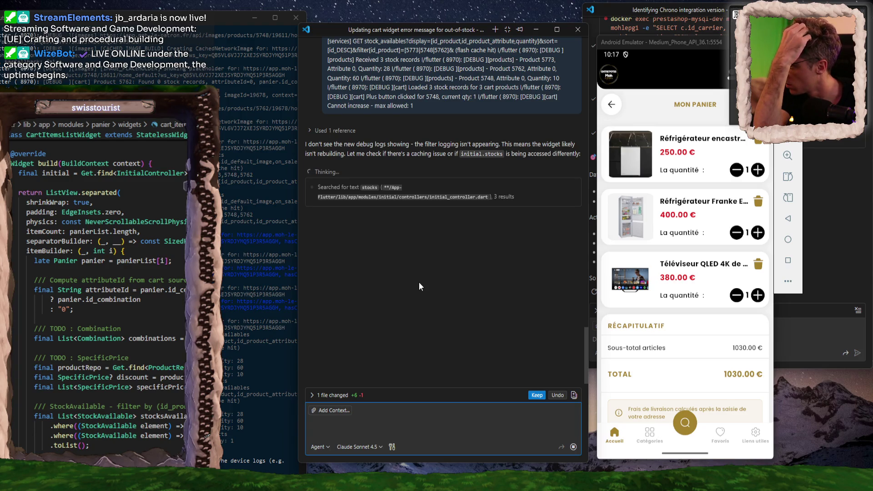
pyautogui.click(574, 448)
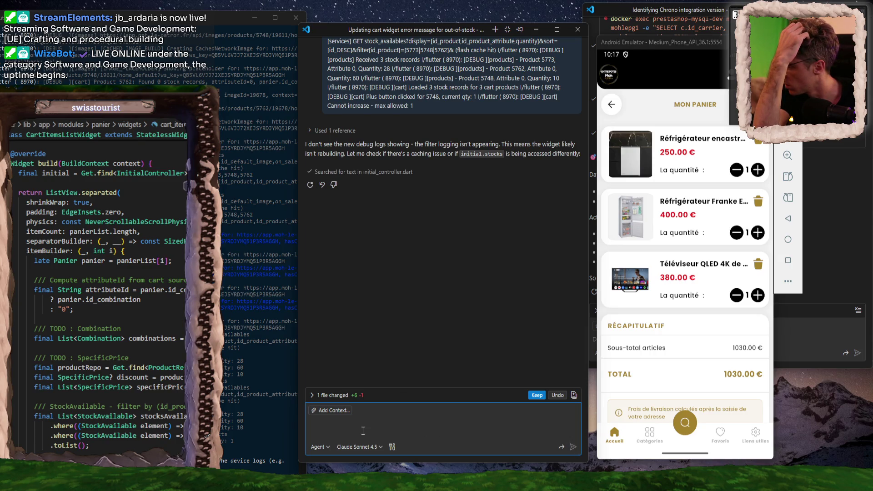
pyautogui.write('there is no caching i')
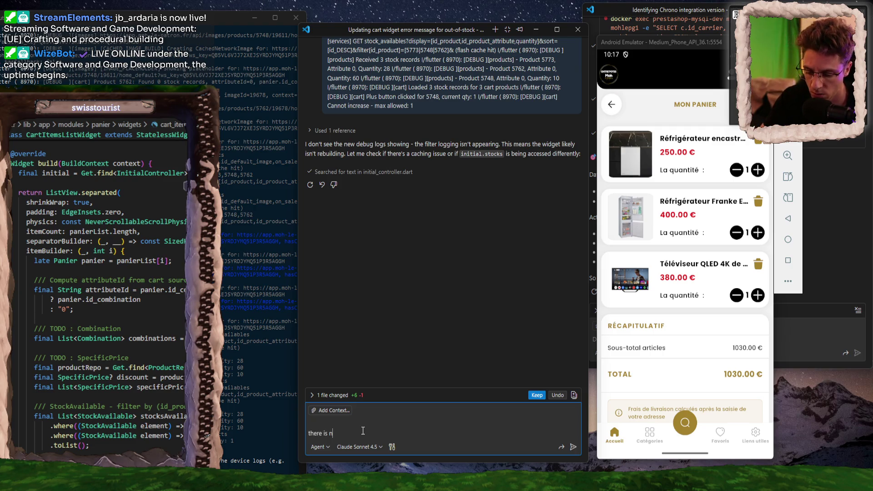
pyautogui.write('ssue, you just ')
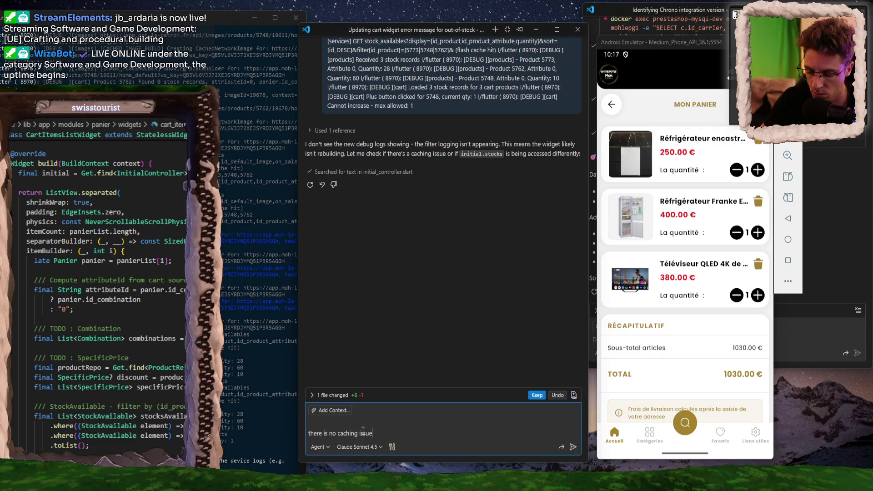
pyautogui.write('didnt wrote the c')
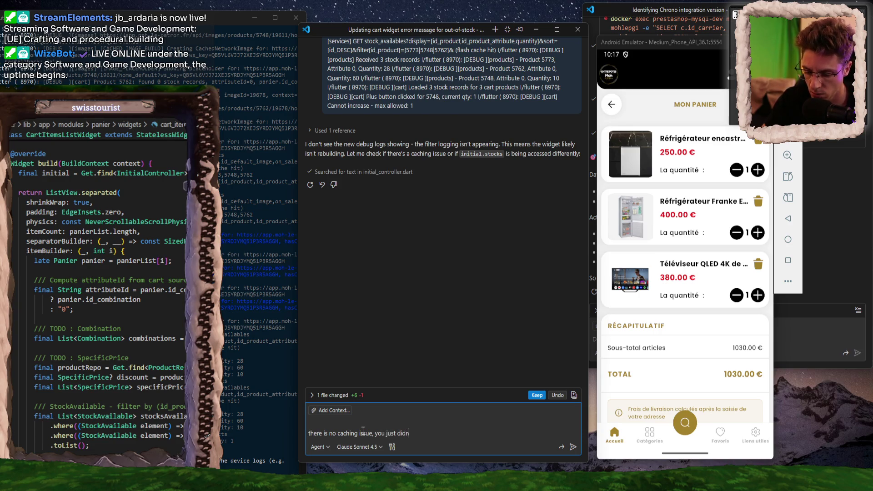
pyautogui.write('ode at the correc')
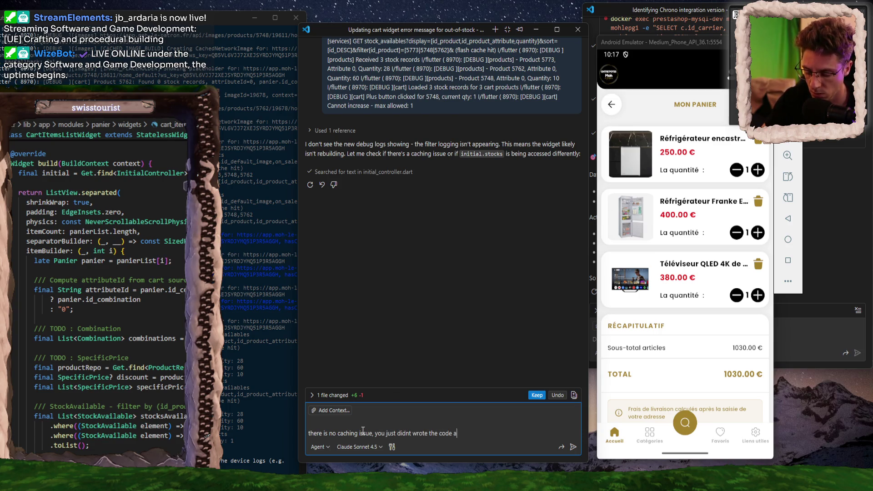
pyautogui.write('t place')
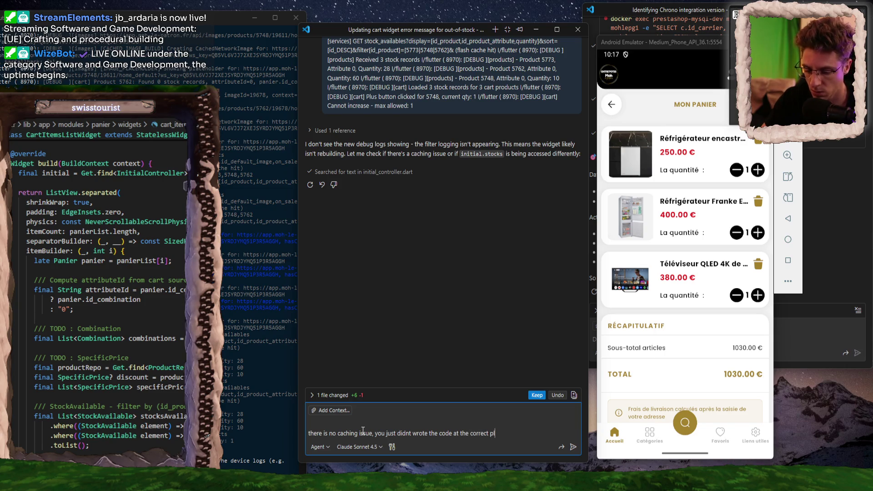
# Send the reply telling the agent the logging code was placed in the wrong spot.
pyautogui.press('Return')
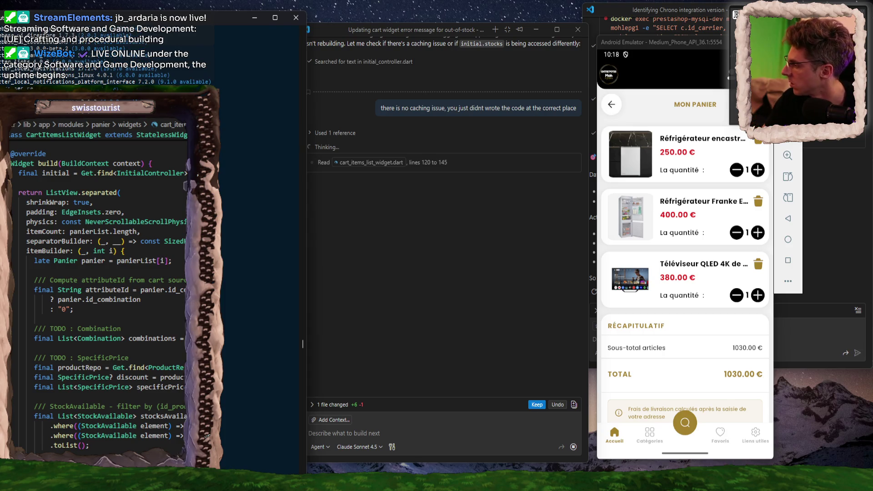
# Place the chat window beside a narrower left window, then tap + on a cart item.
pyautogui.moveTo(402, 31); pyautogui.dragTo(410, 19)
pyautogui.click(258, 233)
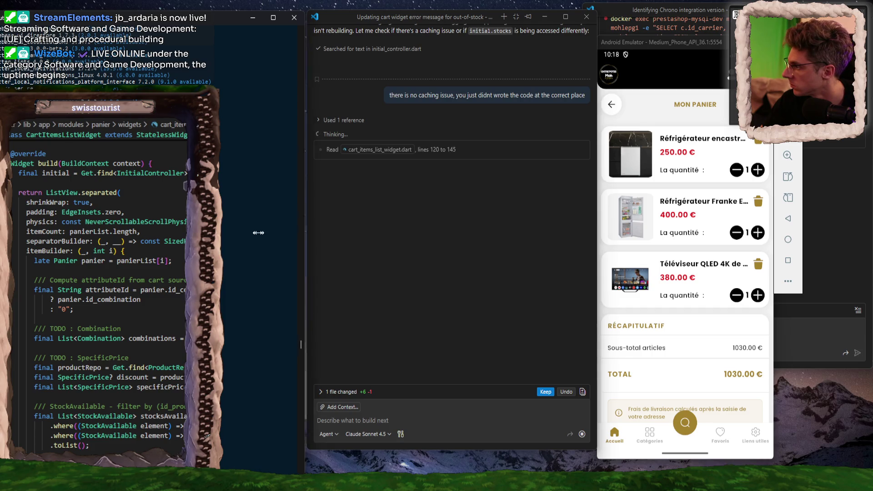
pyautogui.moveTo(258, 233); pyautogui.dragTo(269, 229)
pyautogui.moveTo(470, 17); pyautogui.dragTo(438, 19)
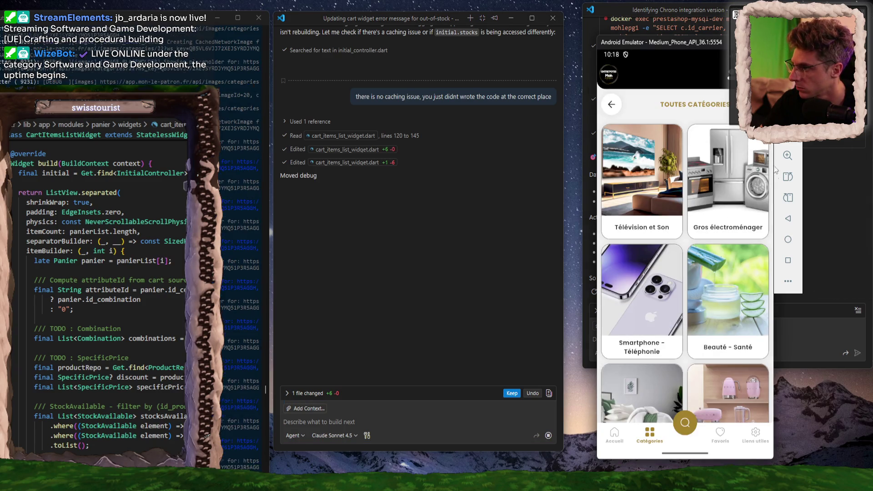
pyautogui.click(758, 171)
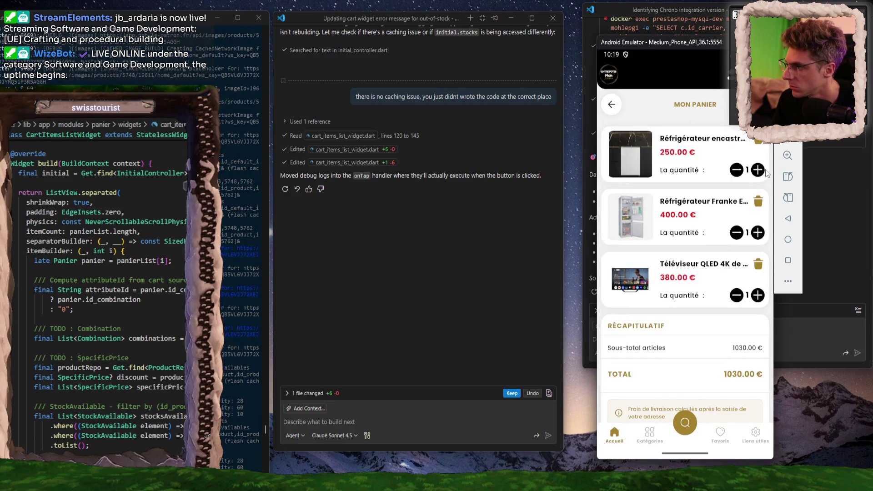
# Tap + on the first cart item, then paste and send the fresh debug log to the agent.
pyautogui.click(758, 169)
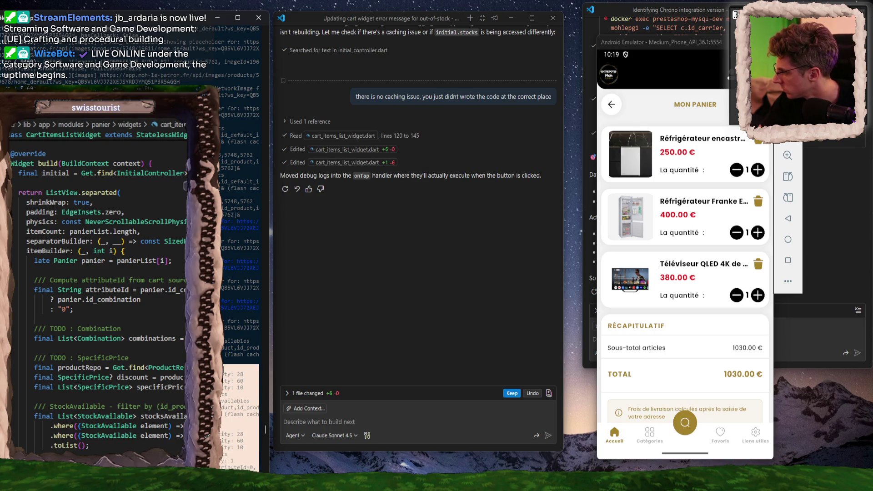
pyautogui.click(444, 421)
pyautogui.hotkey('ctrl', 'v')
pyautogui.press('Return')
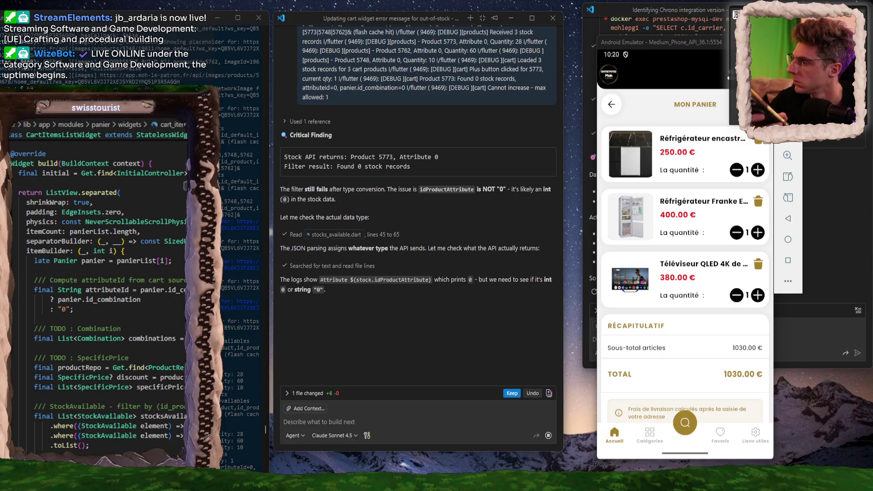
# Remove all three items from the emulator cart.
pyautogui.click(756, 140)
pyautogui.click(756, 140)
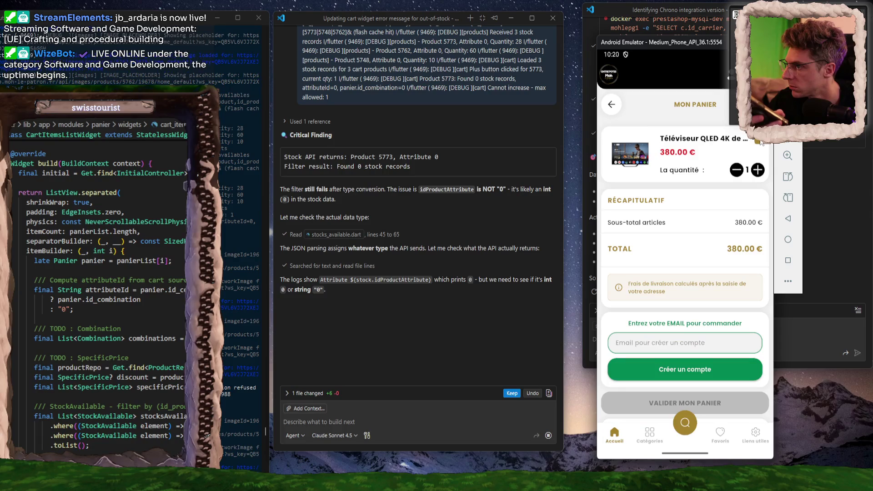
pyautogui.click(756, 140)
# Add the lagenio A10 phone to the cart from the product categories and open the cart.
pyautogui.click(684, 326)
pyautogui.click(682, 271)
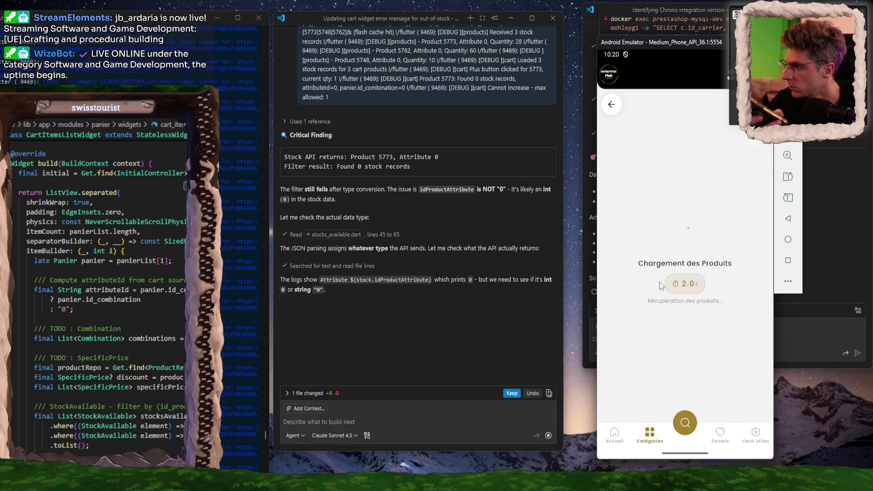
pyautogui.click(636, 346)
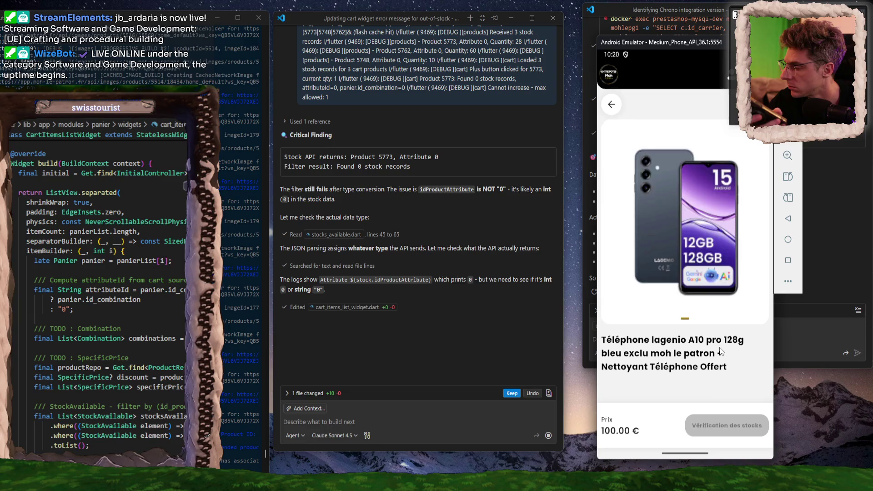
pyautogui.click(740, 427)
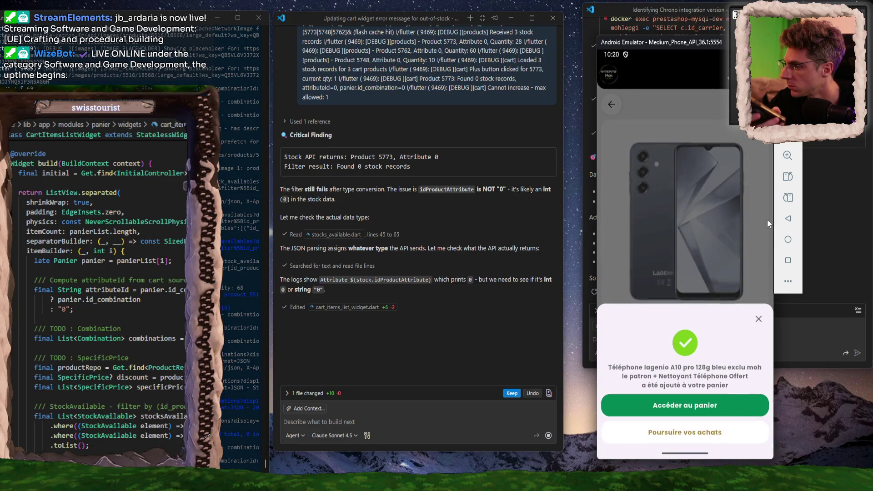
pyautogui.click(716, 405)
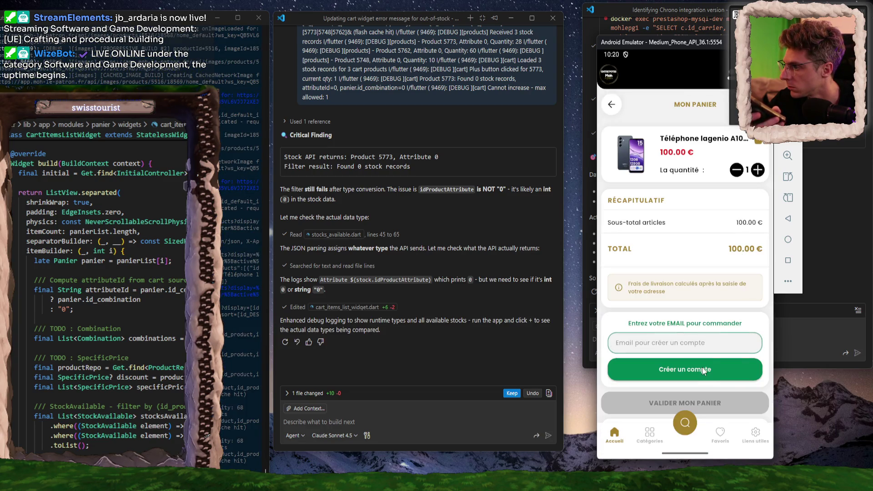
# Create an account with a test e-mail address and save the new delivery address.
pyautogui.click(698, 342)
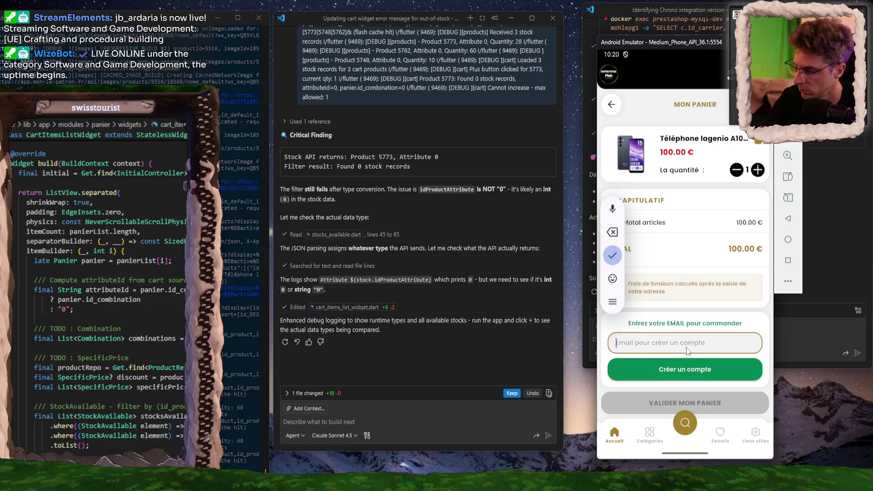
pyautogui.write('jb@t')
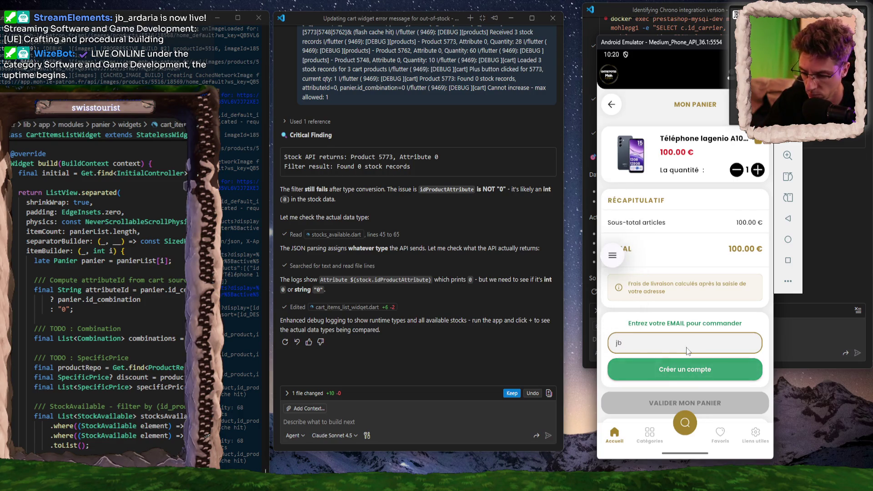
pyautogui.write('utututututtuuusdfsdf')
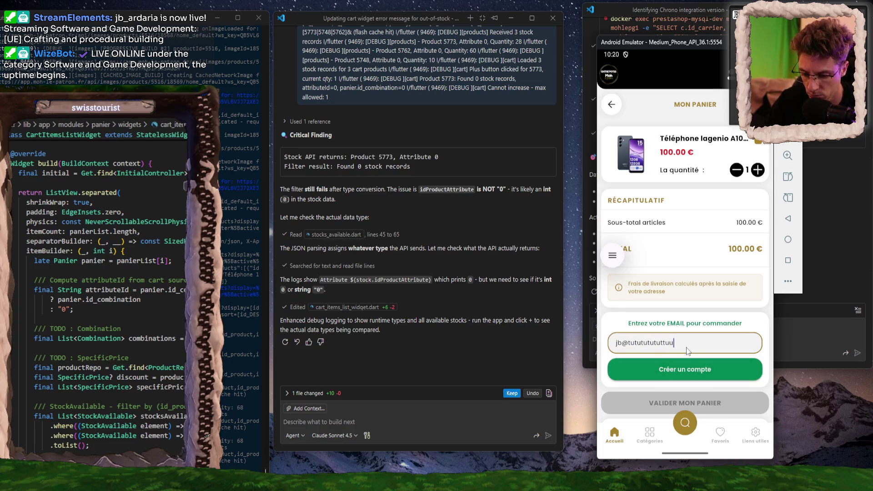
pyautogui.write('.com')
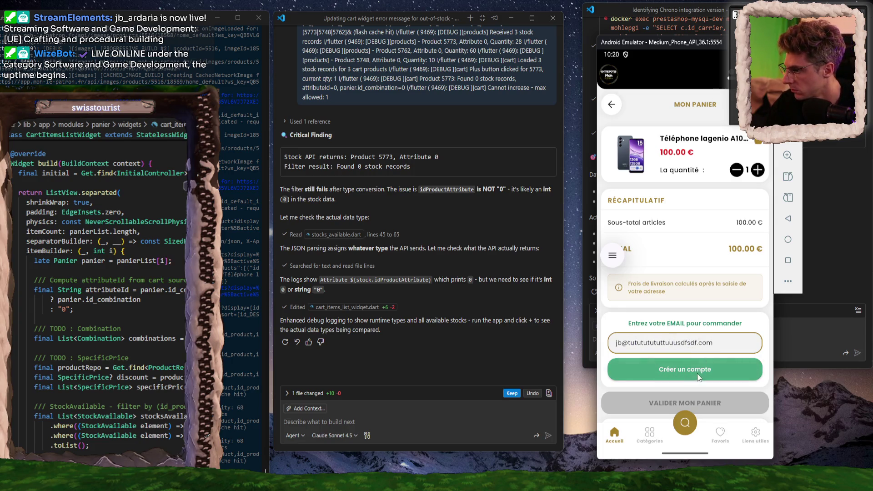
pyautogui.click(669, 370)
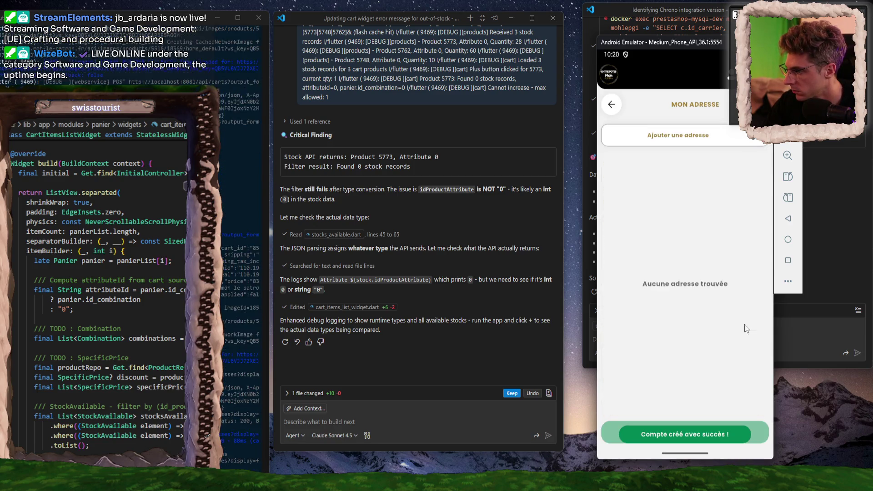
pyautogui.click(701, 412)
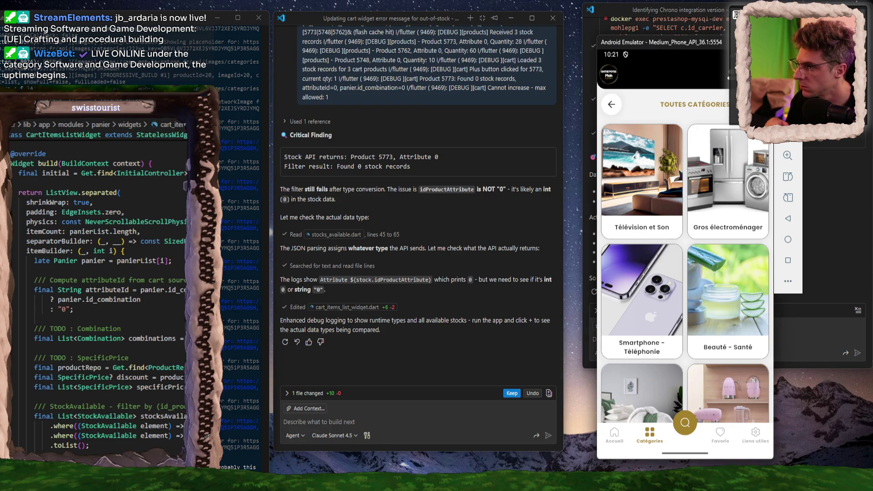
# Tap + three times on the phone in the cart, then remove it.
pyautogui.click(757, 170)
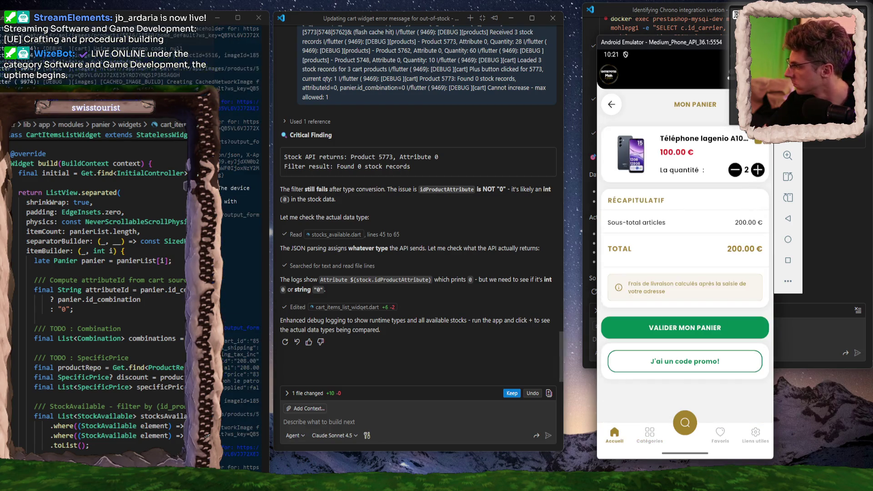
pyautogui.click(757, 170)
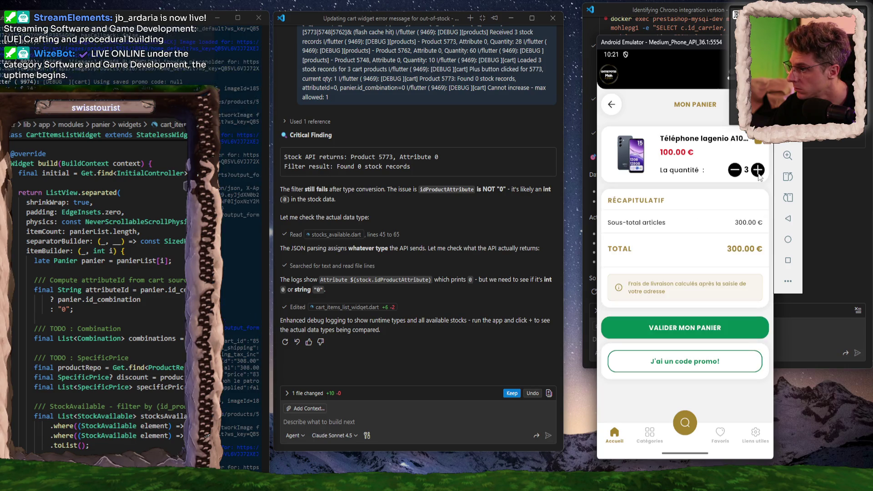
pyautogui.click(757, 169)
pyautogui.click(756, 144)
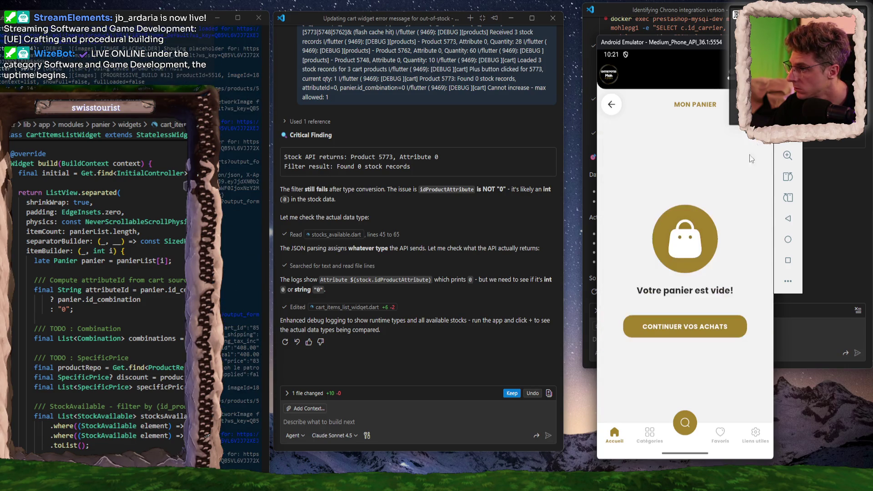
# Add the Schneider built-in fridge from Gros électroménager to the cart and tap + four times.
pyautogui.click(643, 433)
pyautogui.click(733, 216)
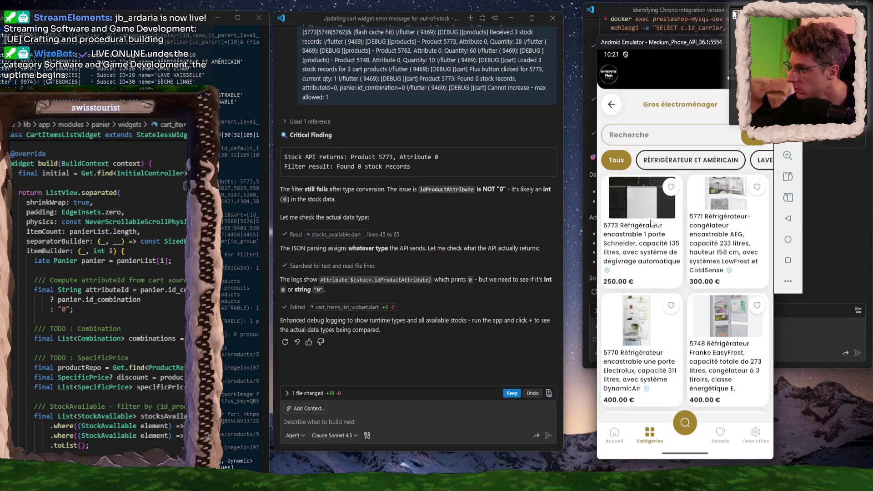
pyautogui.click(650, 222)
pyautogui.click(732, 417)
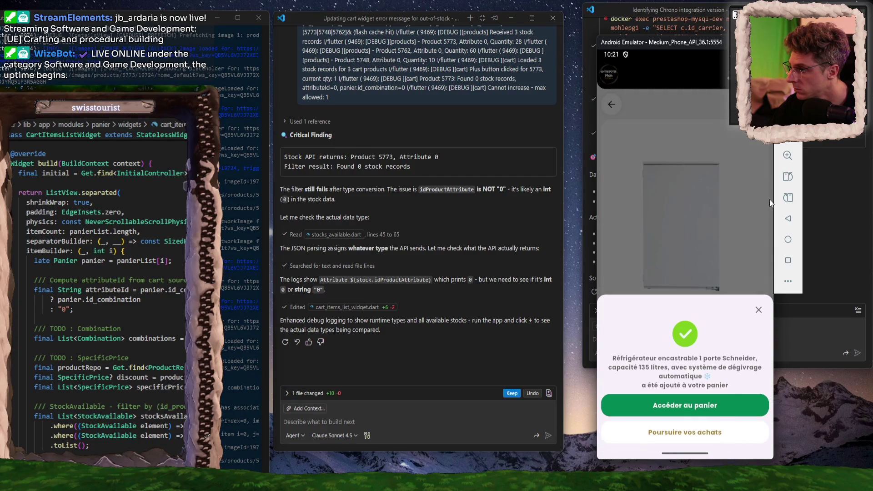
pyautogui.click(712, 411)
pyautogui.click(757, 170)
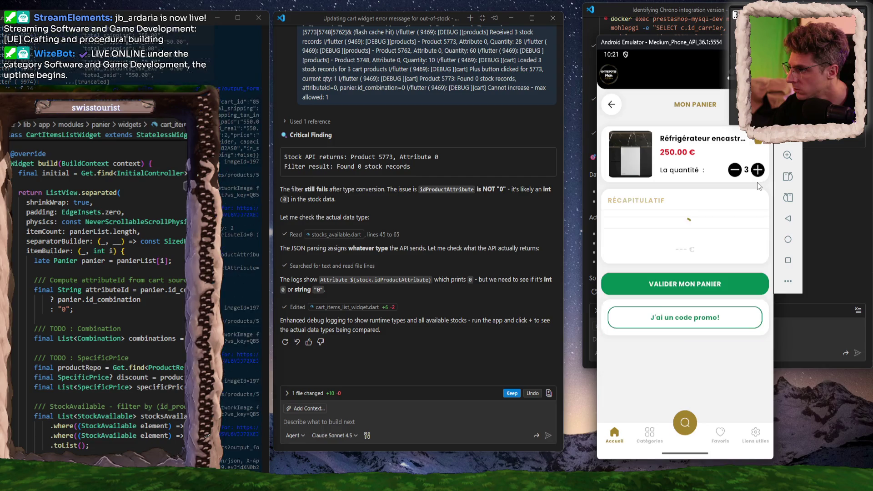
pyautogui.click(757, 170)
pyautogui.click(757, 170)
pyautogui.click(757, 170)
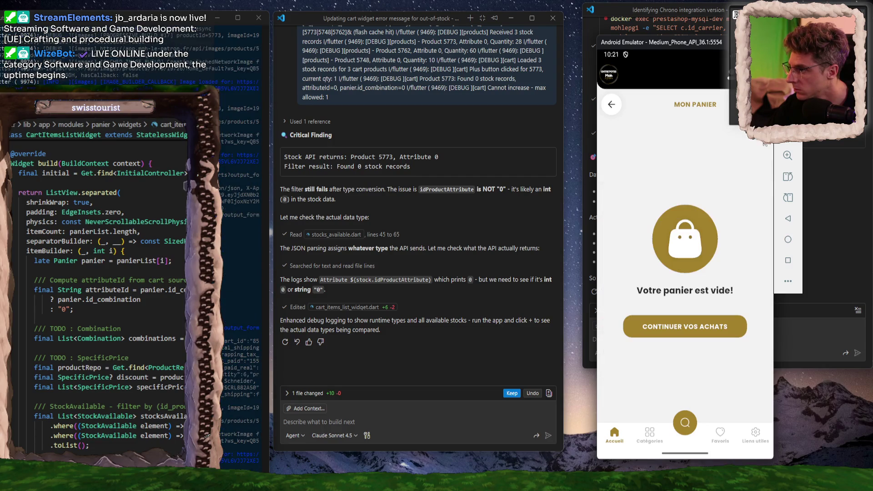
# Return to Gros électroménager and reopen a refrigerator from the list.
pyautogui.click(658, 430)
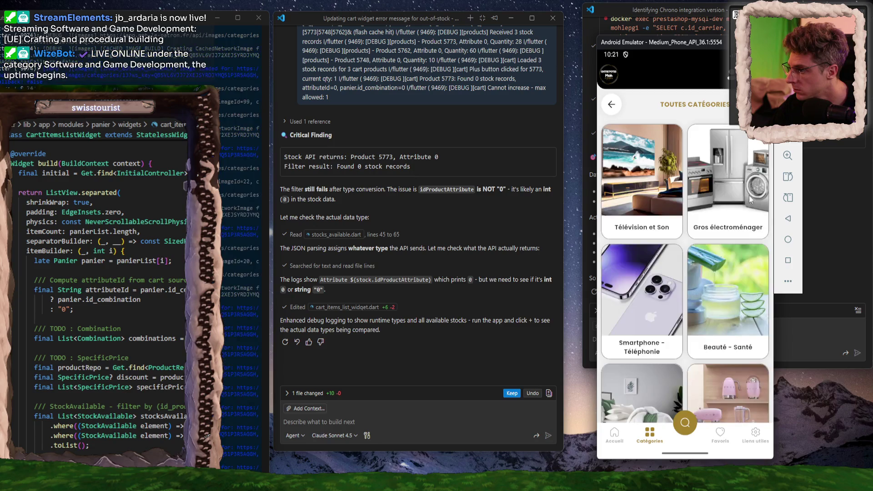
pyautogui.click(748, 195)
pyautogui.click(735, 226)
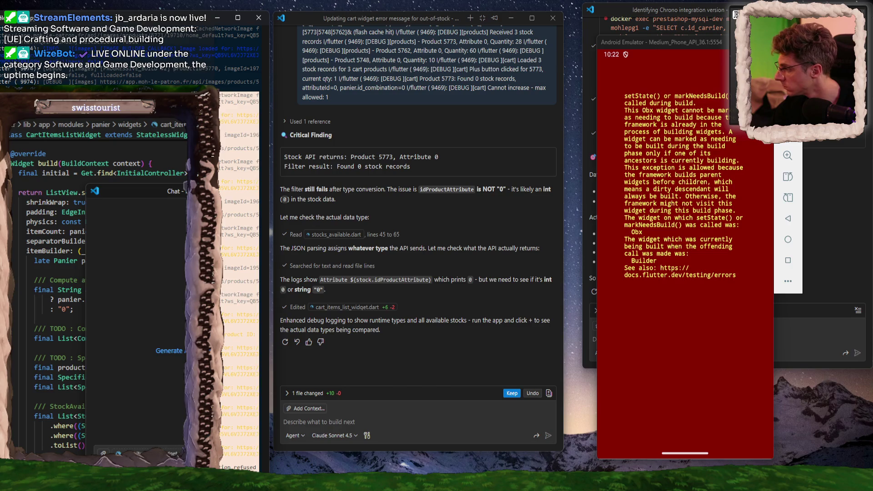
# Paste the setState() build-error logs into the second chat, check the model list, and send them.
pyautogui.hotkey('ctrl', 'v')
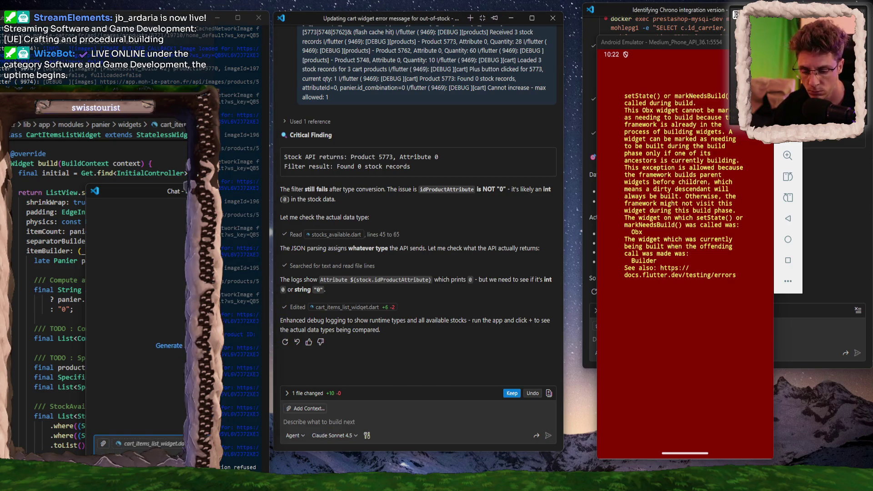
pyautogui.hotkey('ctrl', 'alt', '.')
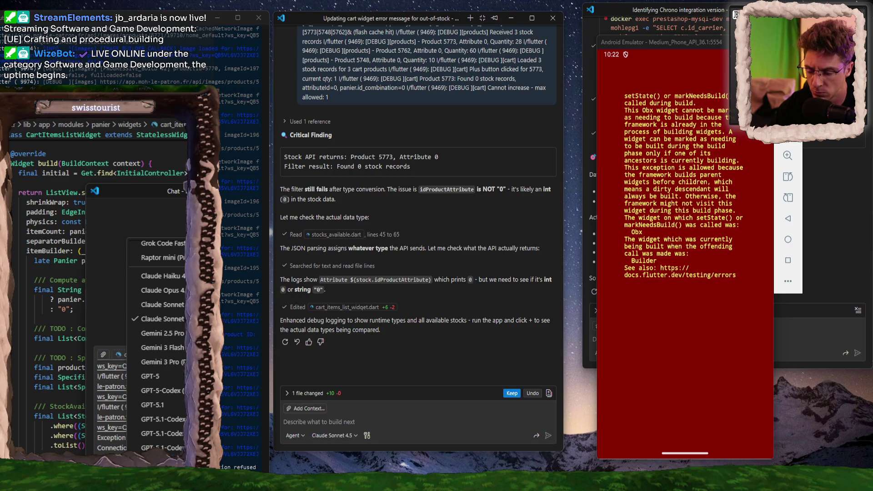
pyautogui.press('Escape')
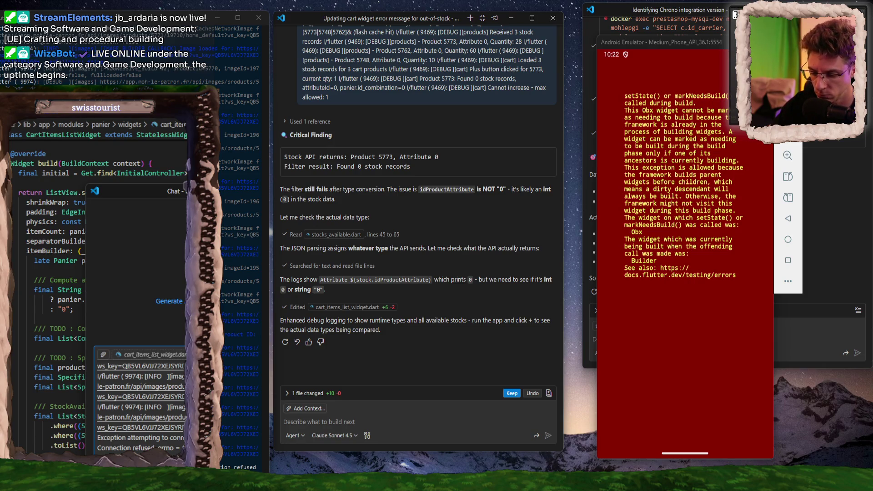
pyautogui.press('Return')
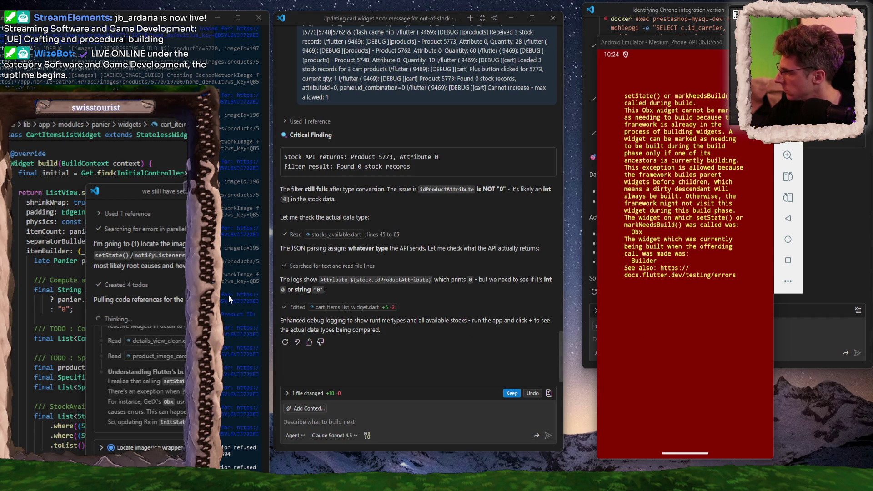
# Review Copilot's stock-data debug logging edit in cart_items_list_widget.dart, then switch windows.
pyautogui.click(321, 393)
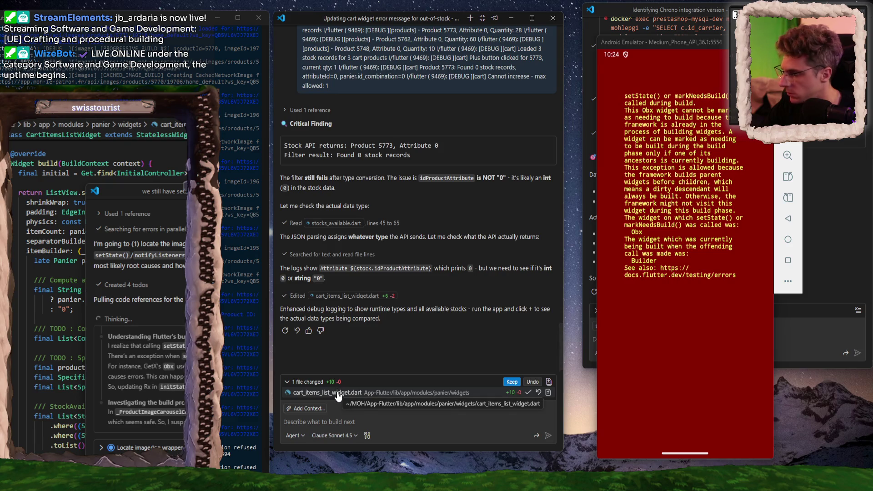
pyautogui.click(337, 394)
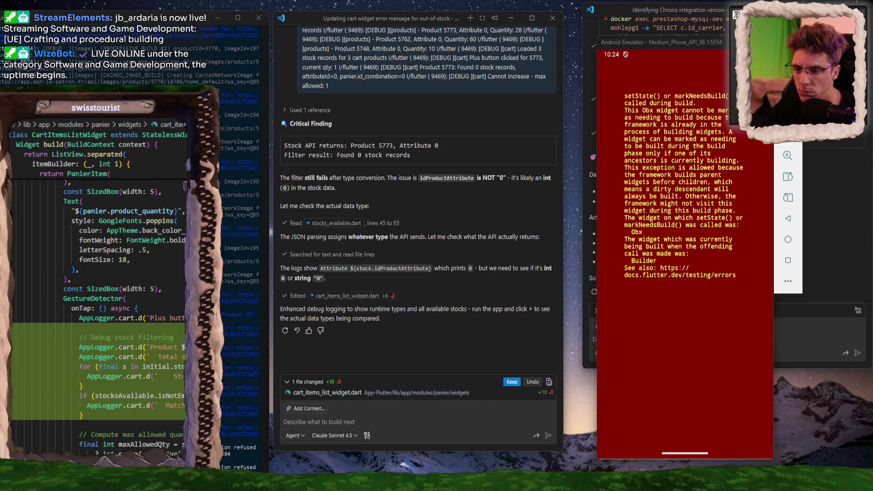
pyautogui.scroll(-3, 98, 318)
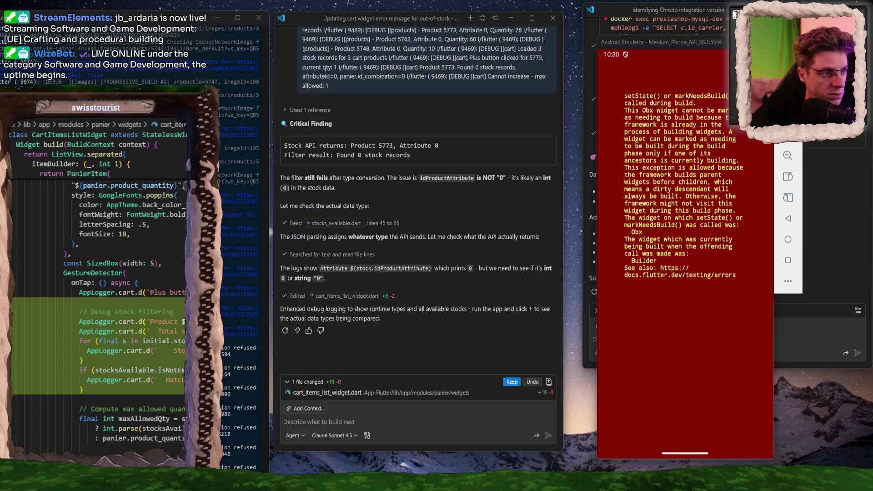
pyautogui.hotkey('alt', 'Tab')
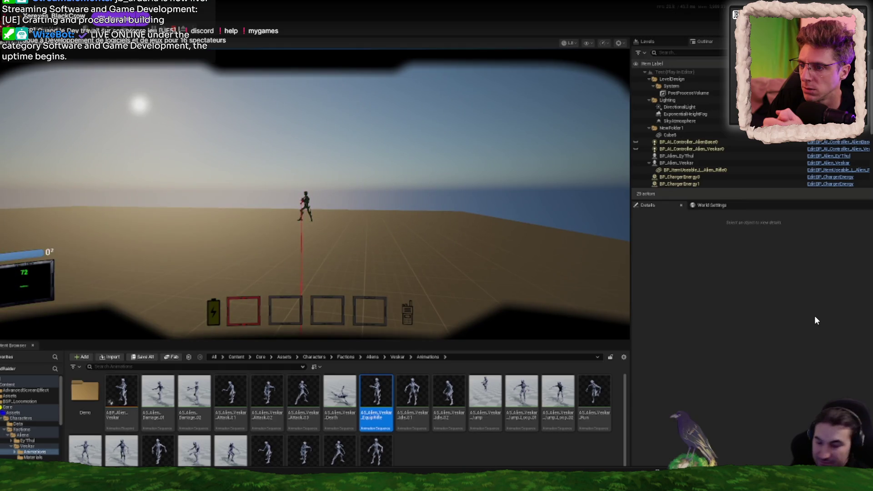
# Try the play session, stop it, and open the ABP_Alien_Veskar animation blueprint.
pyautogui.click(315, 190)
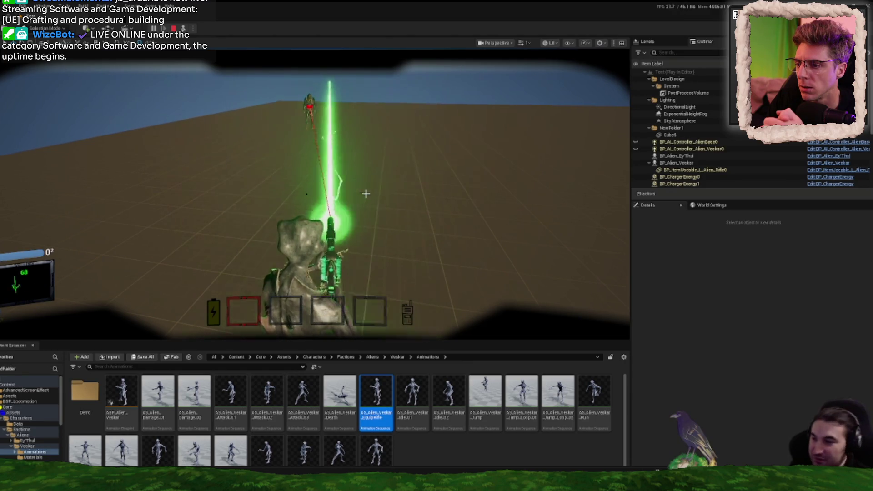
pyautogui.press('Escape')
pyautogui.doubleClick(122, 391)
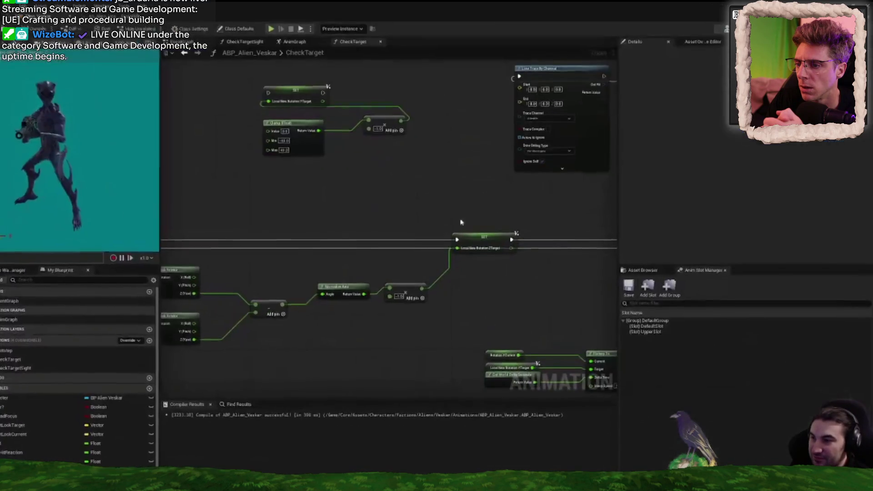
pyautogui.scroll(-6, 436, 183)
pyautogui.moveTo(251, 86); pyautogui.dragTo(591, 291)
pyautogui.scroll(6, 461, 316)
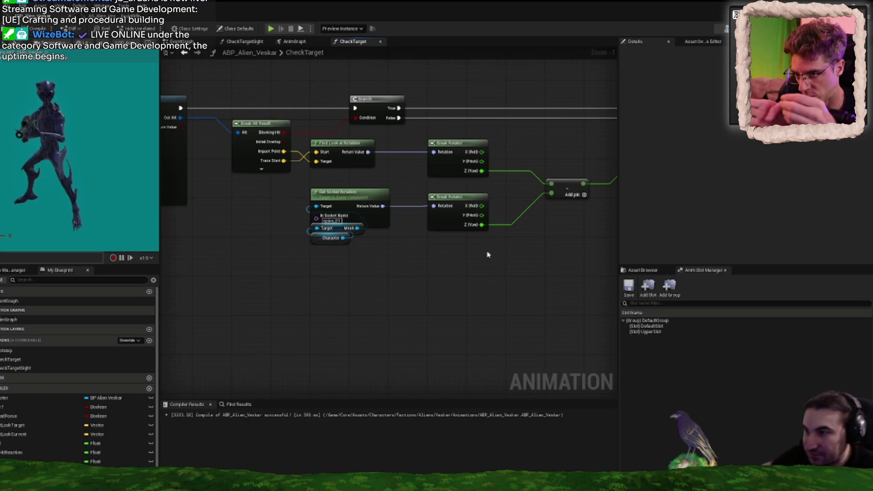
pyautogui.moveTo(482, 182); pyautogui.dragTo(334, 154)
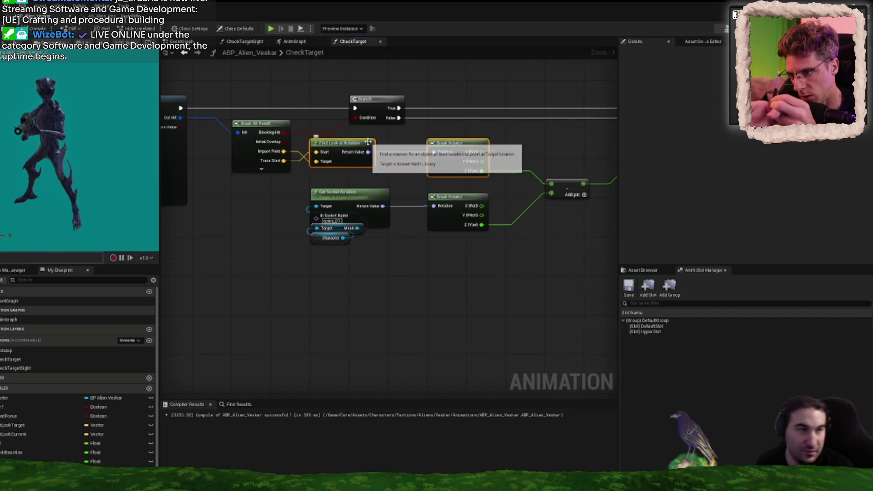
pyautogui.click(391, 169)
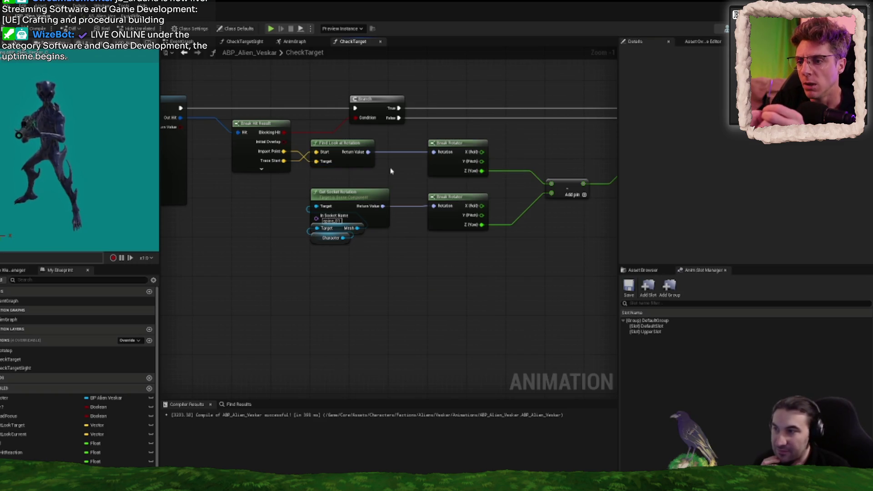
pyautogui.moveTo(377, 174); pyautogui.dragTo(304, 134)
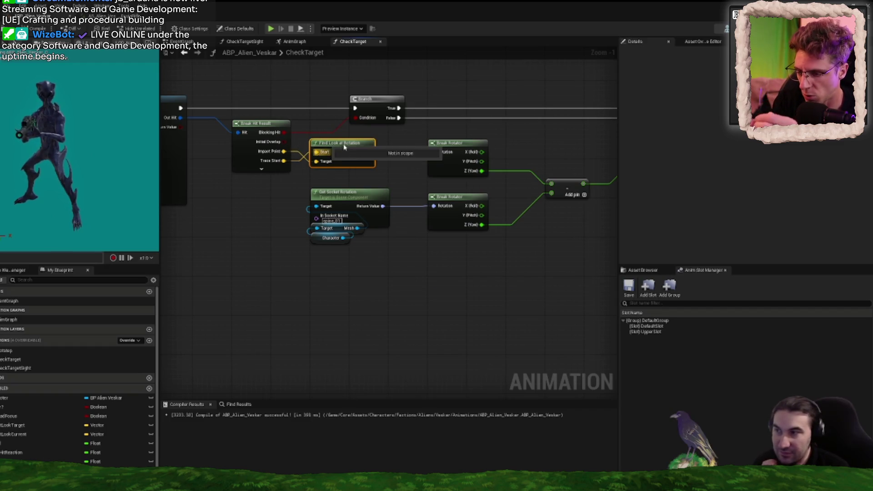
pyautogui.moveTo(362, 156)
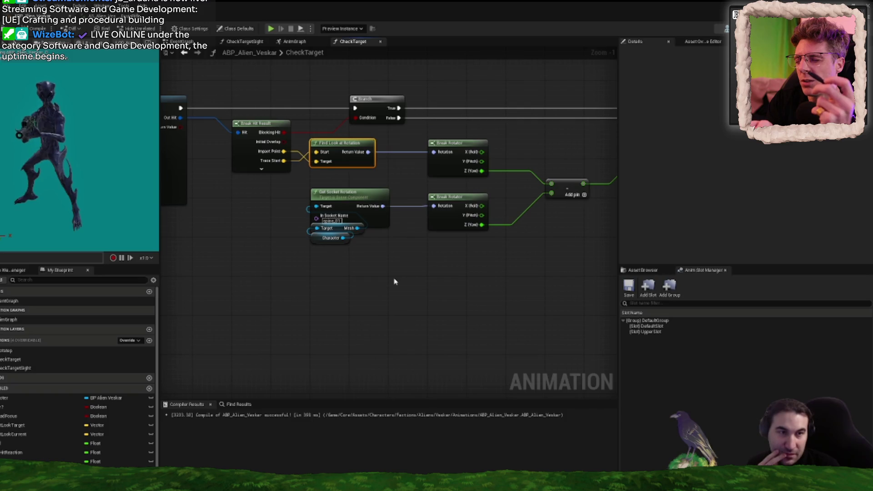
# Add a Combine Rotators node fed by Find Look at Rotation's Return Value.
pyautogui.moveTo(395, 282); pyautogui.dragTo(388, 282)
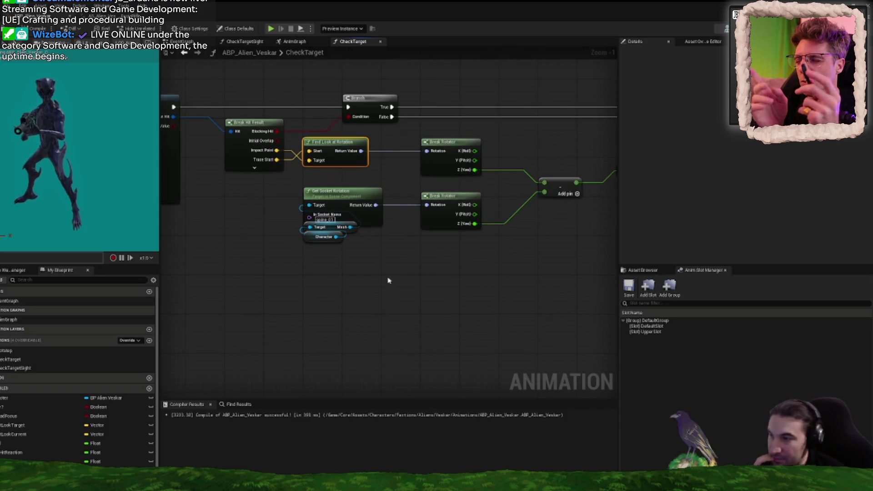
pyautogui.click(377, 160)
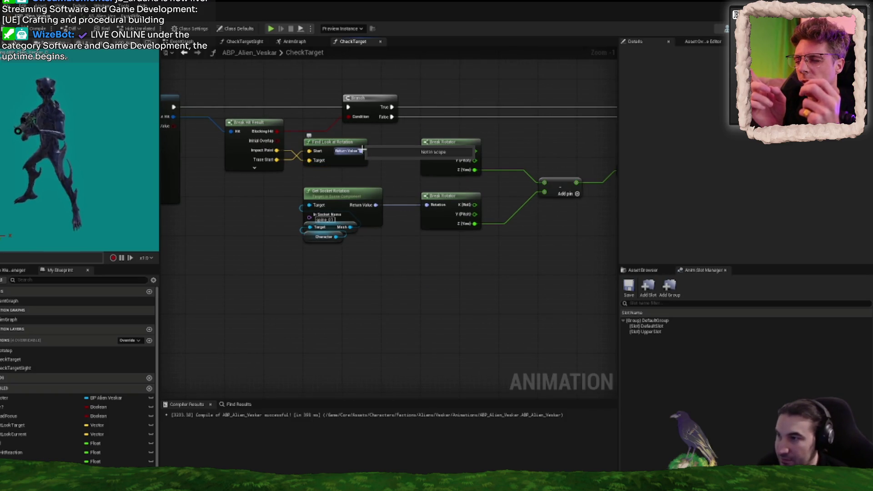
pyautogui.moveTo(360, 151)
pyautogui.mouseDown()
pyautogui.moveTo(390, 182)
pyautogui.moveTo(414, 249)
pyautogui.mouseUp()
pyautogui.write('c')
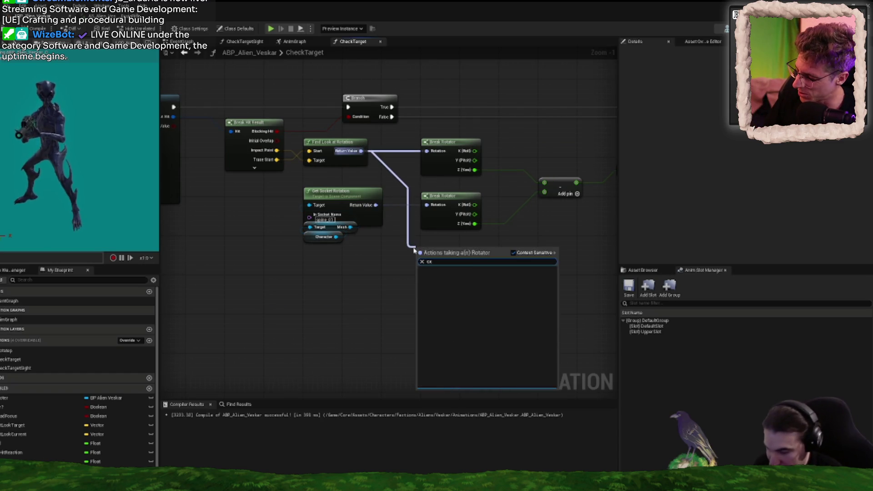
pyautogui.write('omb')
pyautogui.press('Return')
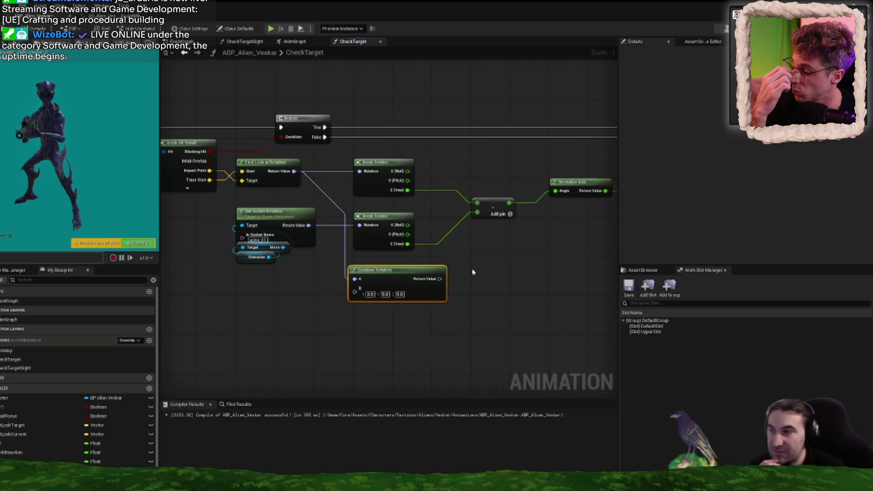
pyautogui.moveTo(472, 271)
pyautogui.mouseDown()
pyautogui.moveTo(384, 178)
pyautogui.moveTo(397, 289)
pyautogui.mouseUp()
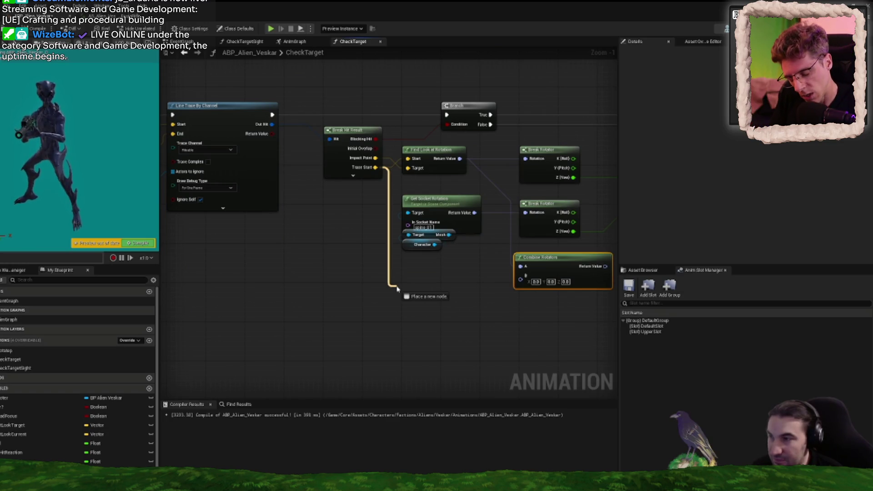
pyautogui.moveTo(397, 289); pyautogui.dragTo(395, 289)
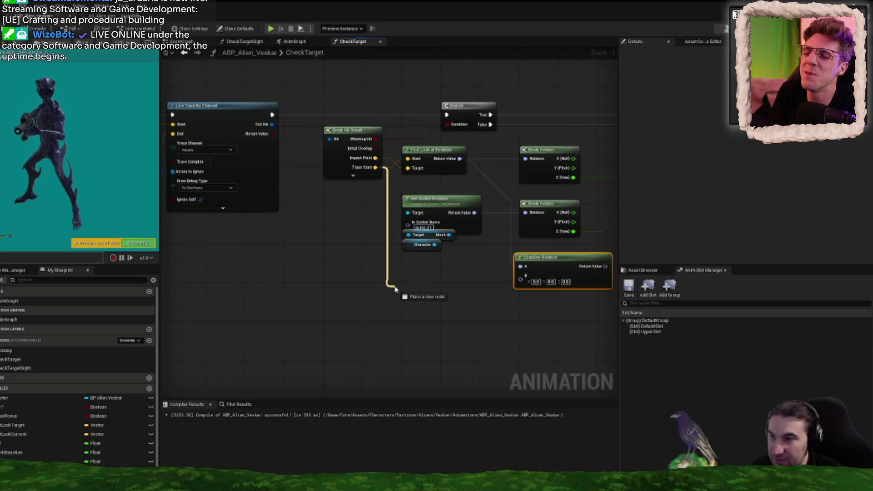
pyautogui.moveTo(394, 289); pyautogui.dragTo(395, 289)
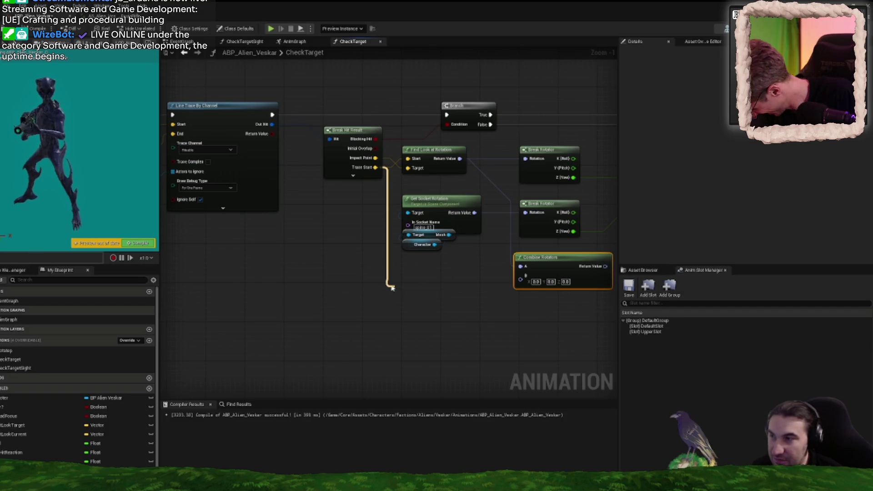
pyautogui.press('Escape')
pyautogui.moveTo(375, 168); pyautogui.dragTo(400, 279)
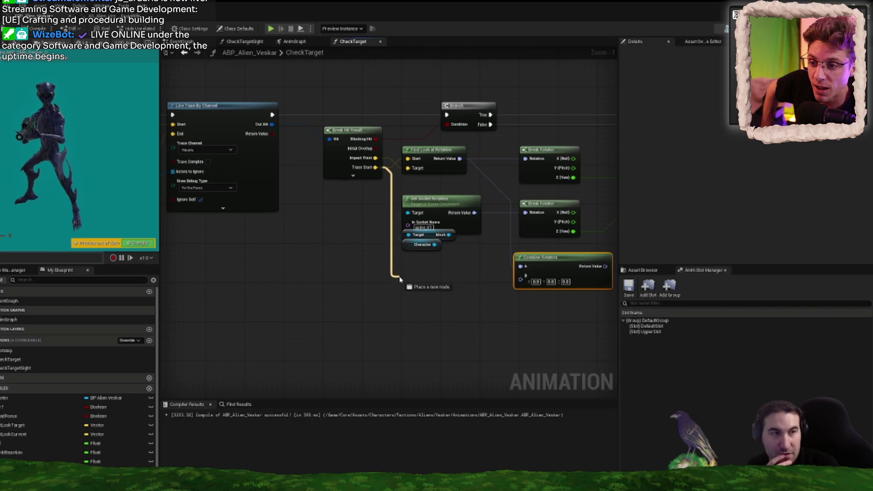
pyautogui.moveTo(400, 279); pyautogui.dragTo(400, 279)
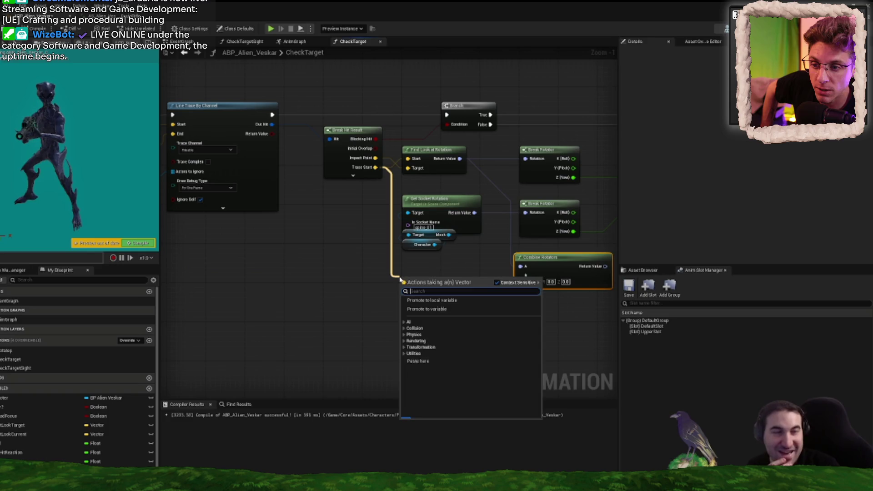
pyautogui.click(333, 294)
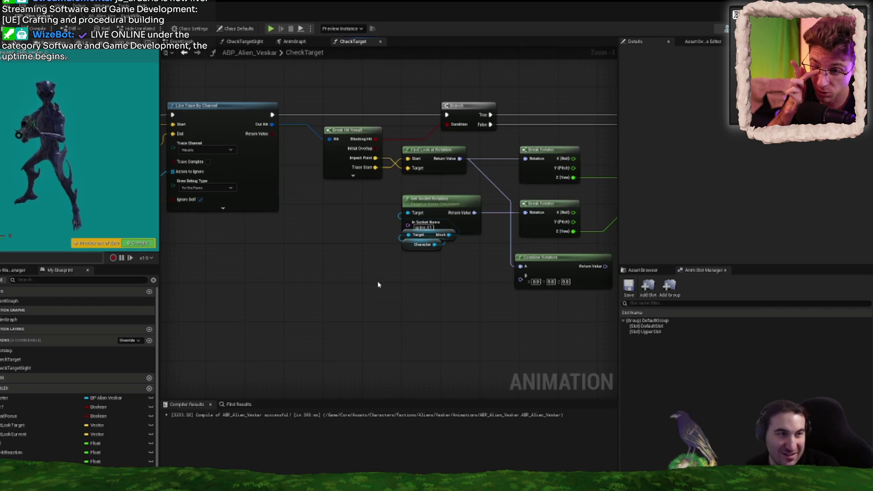
pyautogui.moveTo(375, 167)
pyautogui.mouseDown()
pyautogui.moveTo(397, 266)
pyautogui.moveTo(408, 275)
pyautogui.mouseUp()
pyautogui.click(368, 268)
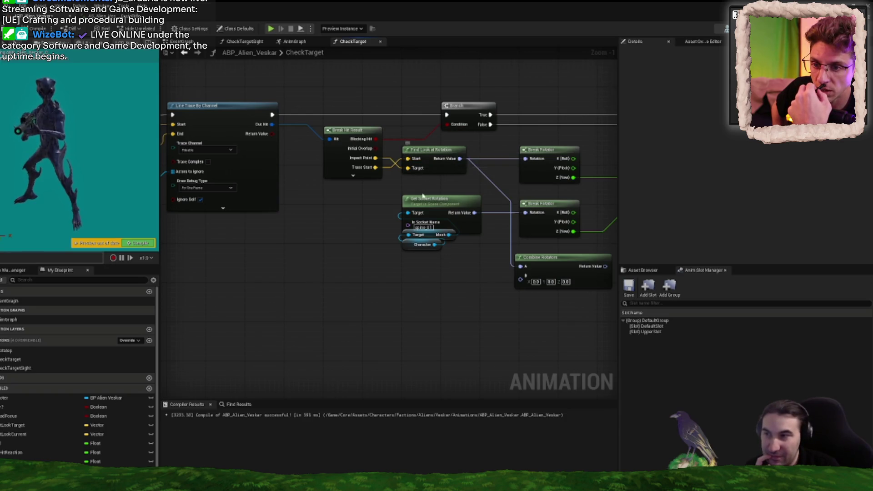
pyautogui.moveTo(420, 196); pyautogui.dragTo(334, 196)
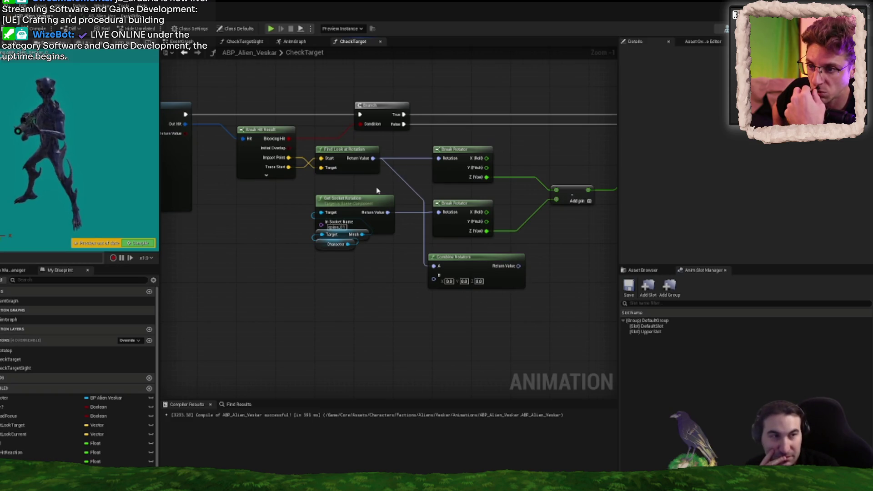
# Add a Get Actor Rotation node driven by the Character reference and position it.
pyautogui.moveTo(347, 244)
pyautogui.mouseDown()
pyautogui.moveTo(347, 287)
pyautogui.moveTo(339, 291)
pyautogui.mouseUp()
pyautogui.write('get actor ')
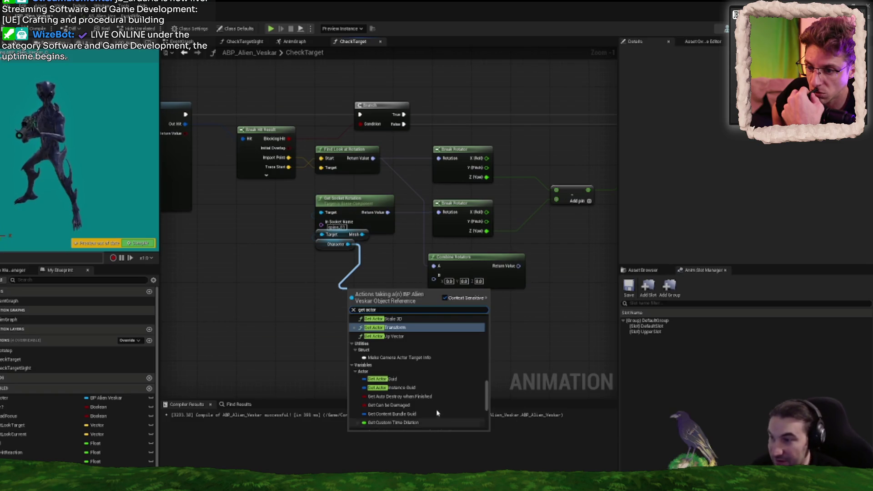
pyautogui.write('rot')
pyautogui.click(407, 342)
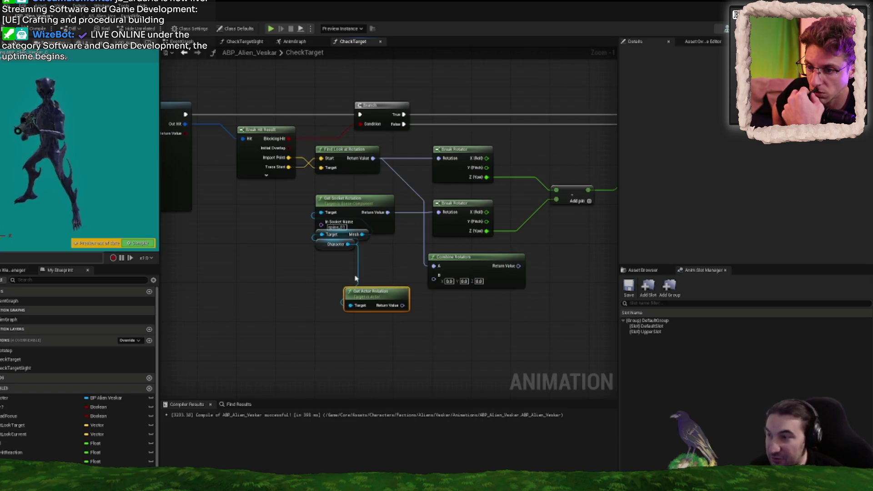
pyautogui.moveTo(382, 288); pyautogui.dragTo(354, 264)
pyautogui.moveTo(399, 243); pyautogui.dragTo(380, 222)
pyautogui.click(394, 294)
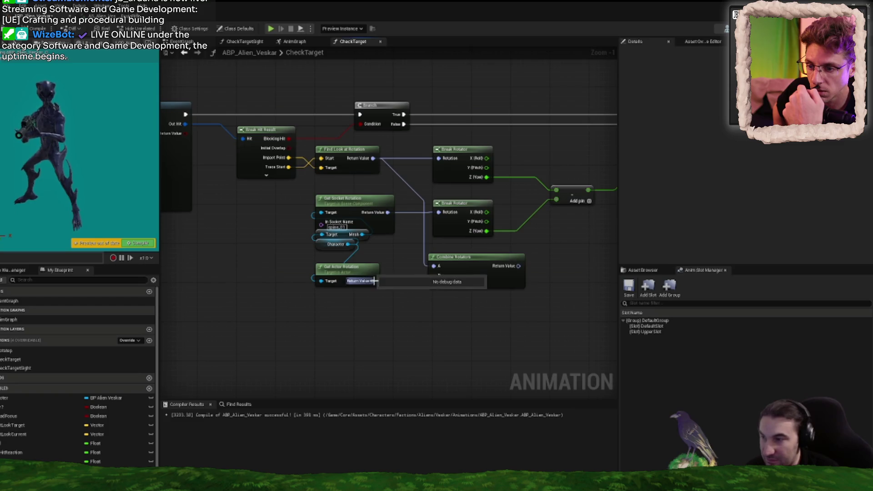
# Feed the actor rotation into a new Invert Rotator node.
pyautogui.moveTo(373, 281); pyautogui.dragTo(395, 304)
pyautogui.write('invertro')
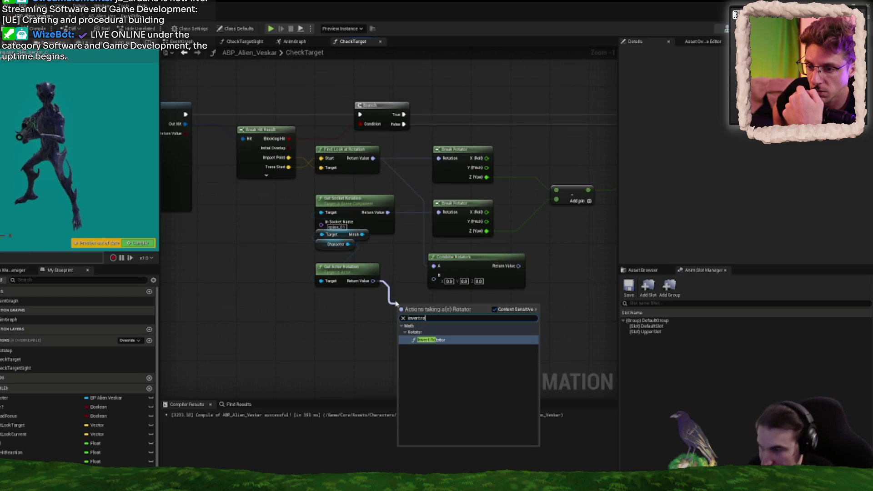
pyautogui.press('Return')
# Connect Invert Rotator's output to Combine Rotators' B input and tidy the layout.
pyautogui.moveTo(442, 315)
pyautogui.mouseDown()
pyautogui.moveTo(481, 314)
pyautogui.moveTo(434, 279)
pyautogui.moveTo(499, 275)
pyautogui.moveTo(428, 311)
pyautogui.moveTo(427, 277)
pyautogui.mouseUp()
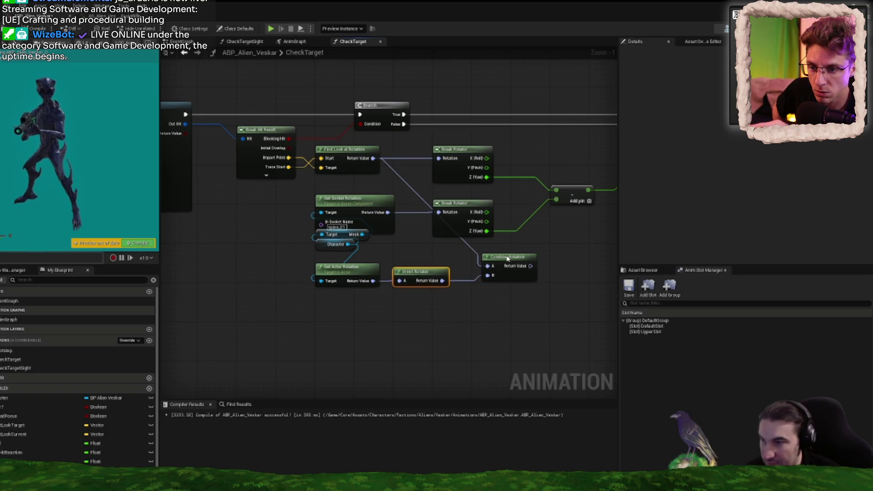
pyautogui.moveTo(507, 255); pyautogui.dragTo(499, 264)
pyautogui.click(559, 247)
pyautogui.moveTo(559, 248); pyautogui.dragTo(503, 251)
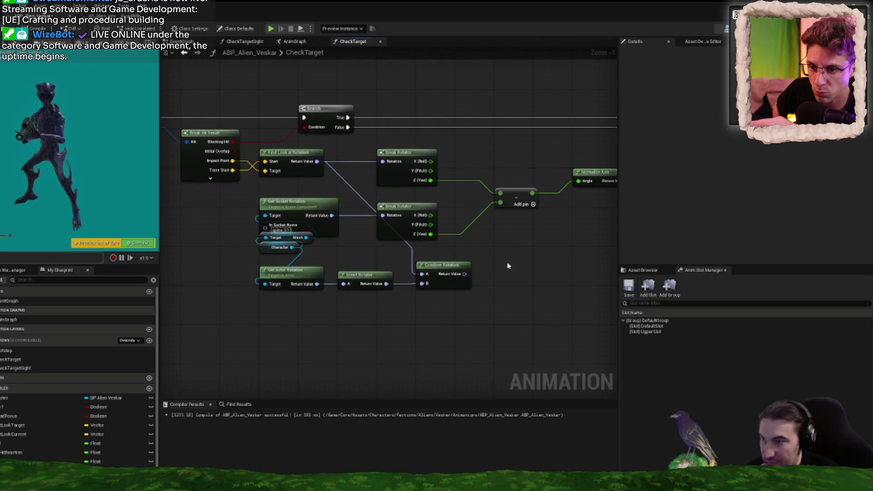
# Duplicate Break Rotator after Combine Rotators, wire its Z (Yaw) to Normalize Axis, and compile.
pyautogui.click(417, 235)
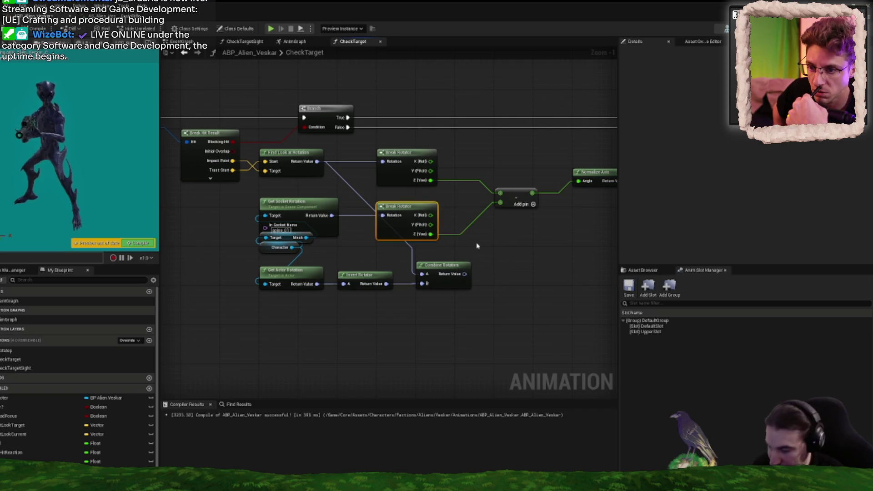
pyautogui.hotkey('ctrl', 'c')
pyautogui.hotkey('ctrl', 'v')
pyautogui.moveTo(464, 273)
pyautogui.mouseDown()
pyautogui.moveTo(521, 271)
pyautogui.moveTo(513, 271)
pyautogui.mouseUp()
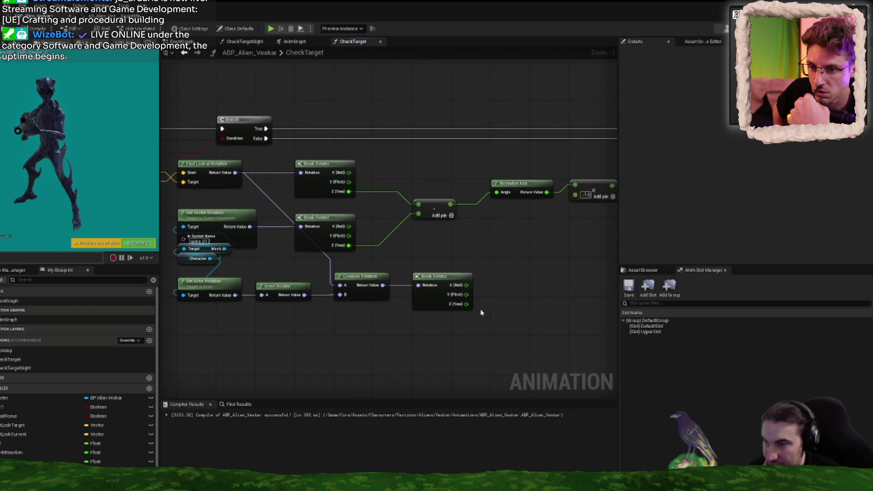
pyautogui.moveTo(466, 304)
pyautogui.mouseDown()
pyautogui.moveTo(509, 285)
pyautogui.moveTo(483, 195)
pyautogui.moveTo(496, 192)
pyautogui.mouseUp()
pyautogui.moveTo(515, 247); pyautogui.dragTo(459, 232)
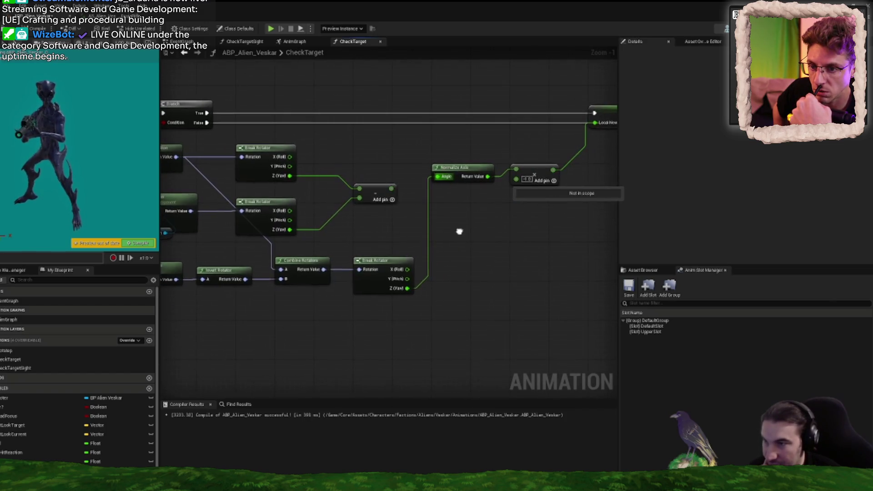
pyautogui.press('F7')
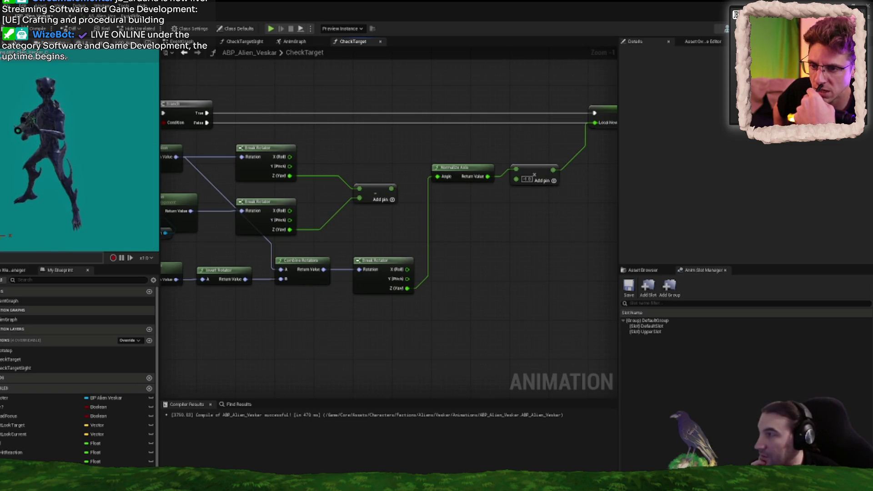
pyautogui.doubleClick(402, 5)
pyautogui.click(157, 28)
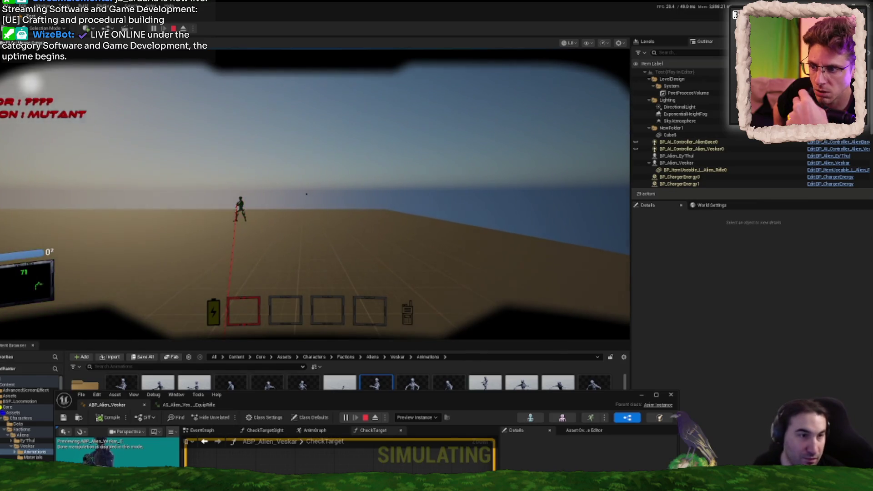
pyautogui.press('Escape')
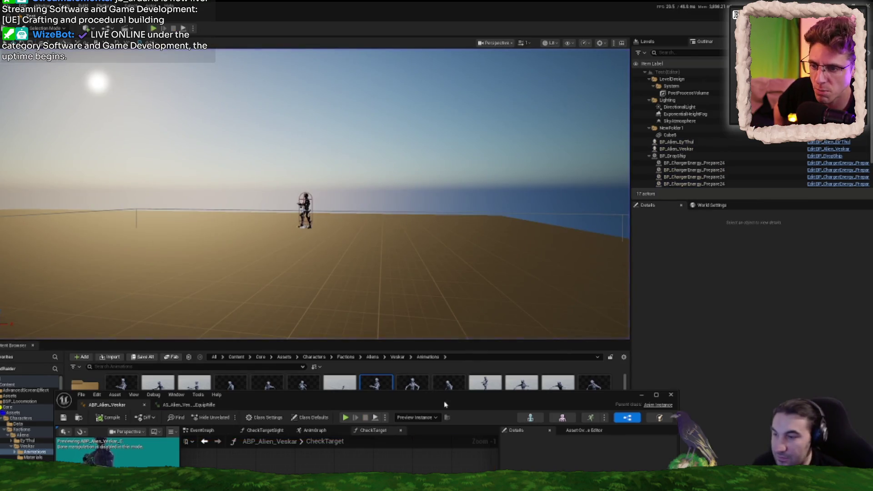
pyautogui.moveTo(443, 406); pyautogui.dragTo(460, 227)
pyautogui.doubleClick(460, 227)
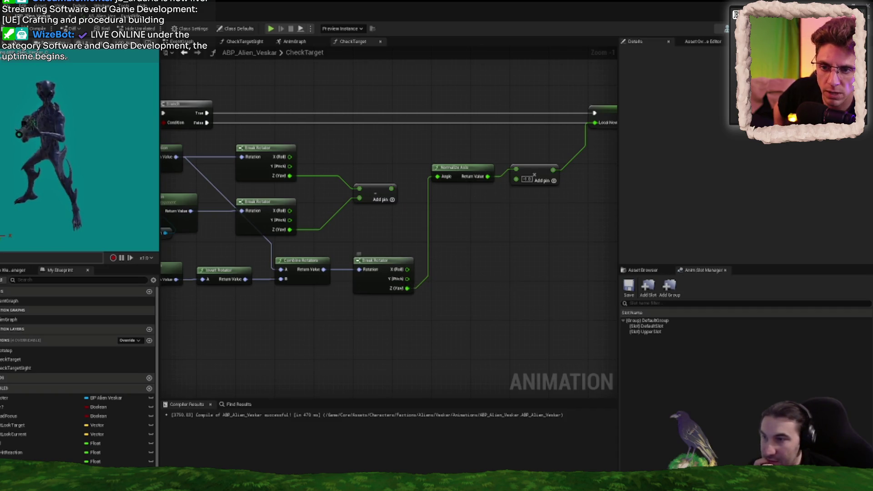
# Rewire the Break Rotator yaw into the add node feeding SET Local New Rotation ZTarget.
pyautogui.moveTo(450, 222); pyautogui.dragTo(355, 214)
pyautogui.moveTo(311, 280)
pyautogui.mouseDown()
pyautogui.moveTo(391, 282)
pyautogui.moveTo(452, 199)
pyautogui.moveTo(419, 165)
pyautogui.mouseUp()
pyautogui.moveTo(499, 195); pyautogui.dragTo(450, 260)
pyautogui.click(384, 225)
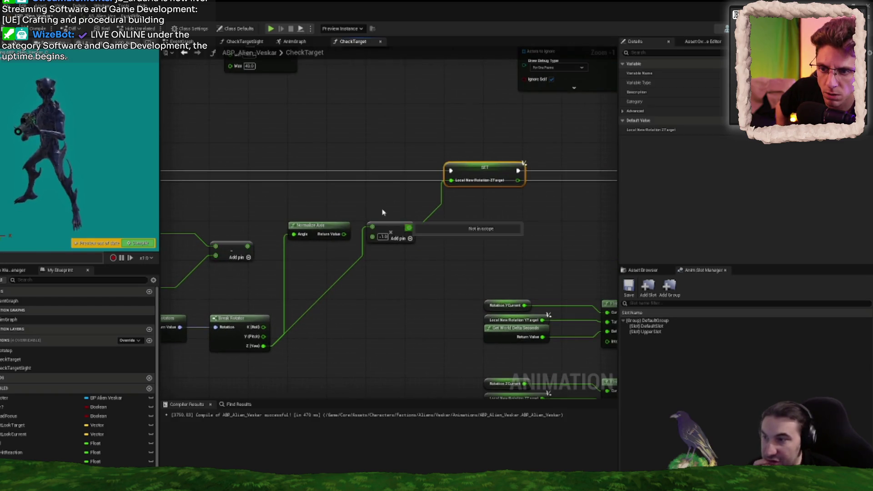
pyautogui.click(481, 181)
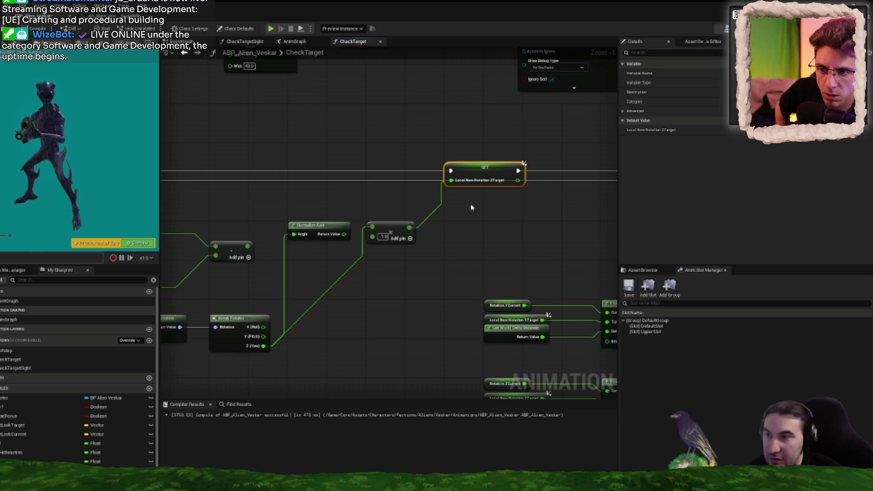
# In the AnimGraph, select the Rotation YCurrent, divide and Transform (Modify) Bone nodes.
pyautogui.click(473, 232)
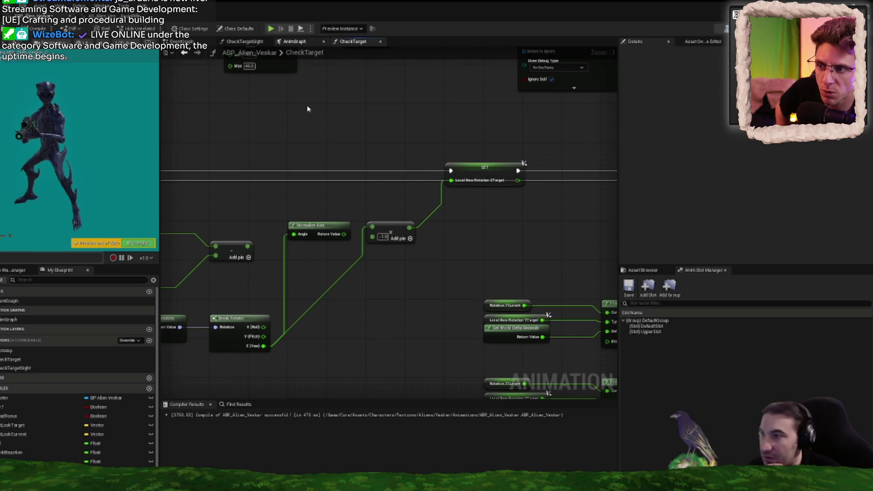
pyautogui.scroll(1, 336, 118)
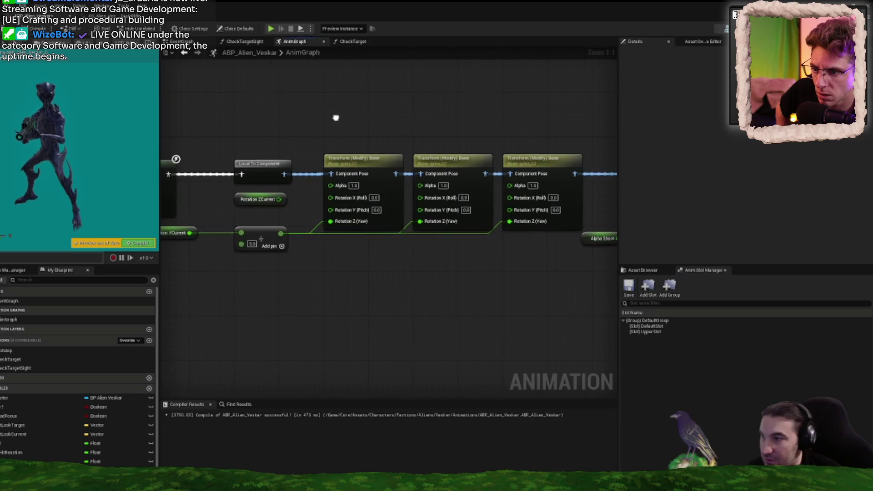
pyautogui.moveTo(262, 277); pyautogui.dragTo(195, 225)
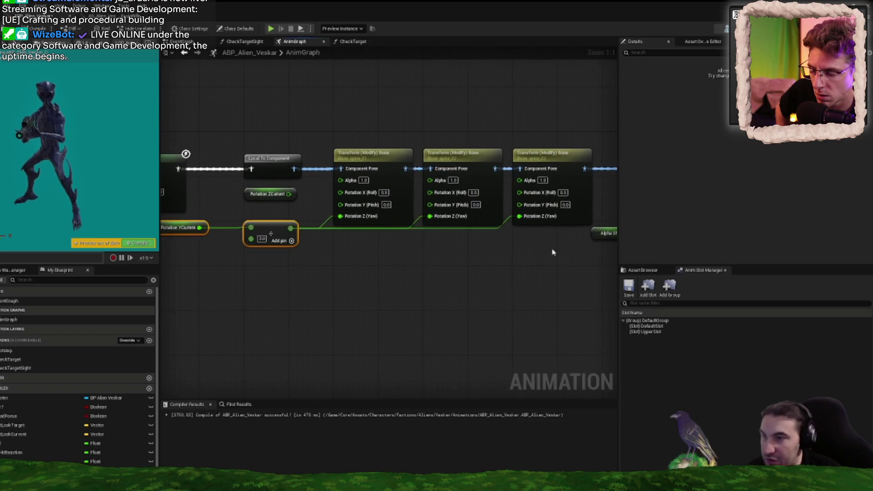
pyautogui.moveTo(553, 252); pyautogui.dragTo(385, 137)
pyautogui.click(359, 163)
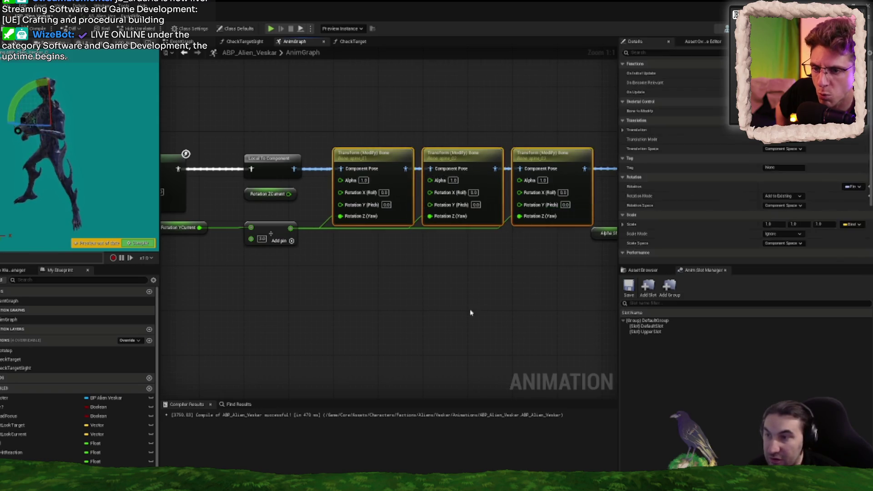
pyautogui.moveTo(423, 272); pyautogui.dragTo(354, 184)
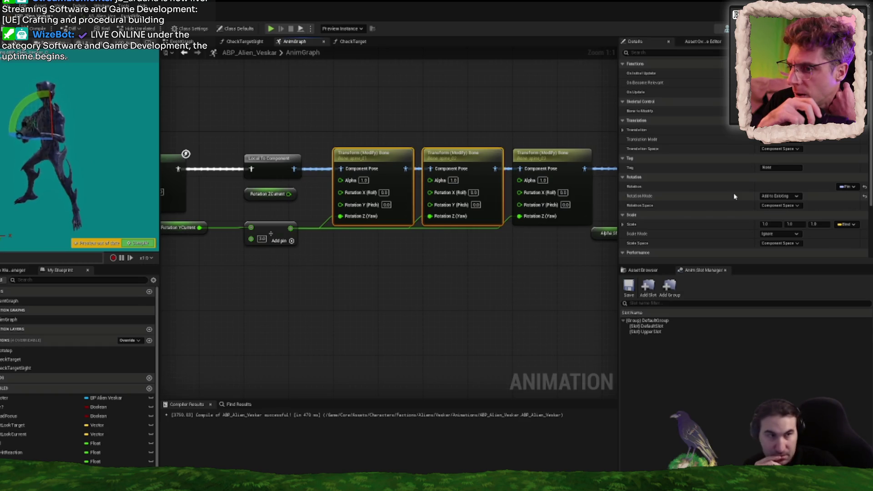
# Review the Transform Bone rotation space options, leaving them unchanged.
pyautogui.click(779, 205)
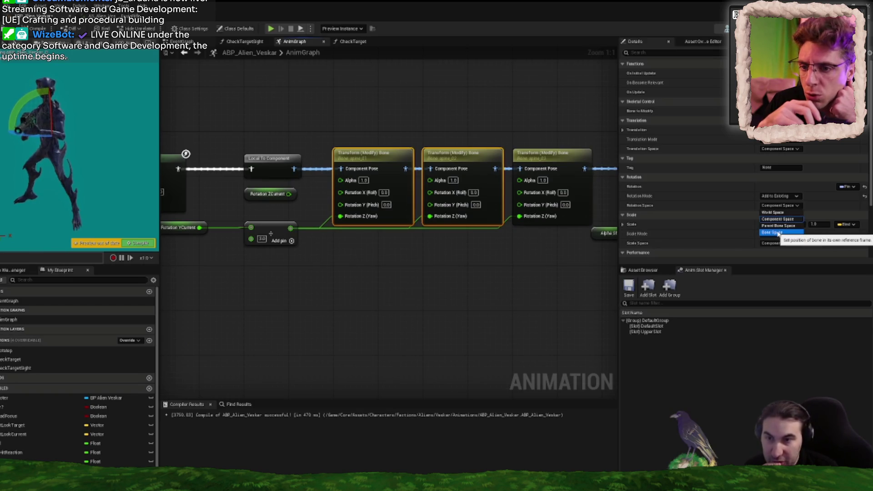
pyautogui.click(739, 200)
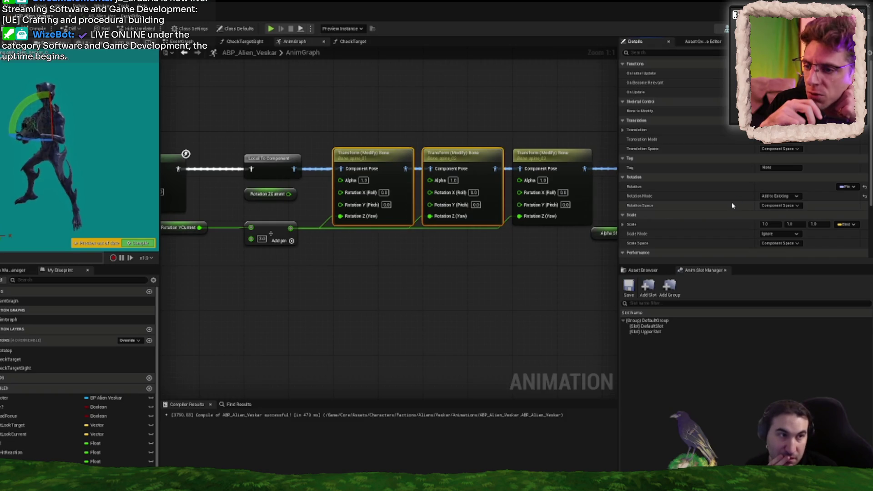
pyautogui.moveTo(544, 284); pyautogui.dragTo(384, 198)
pyautogui.click(194, 253)
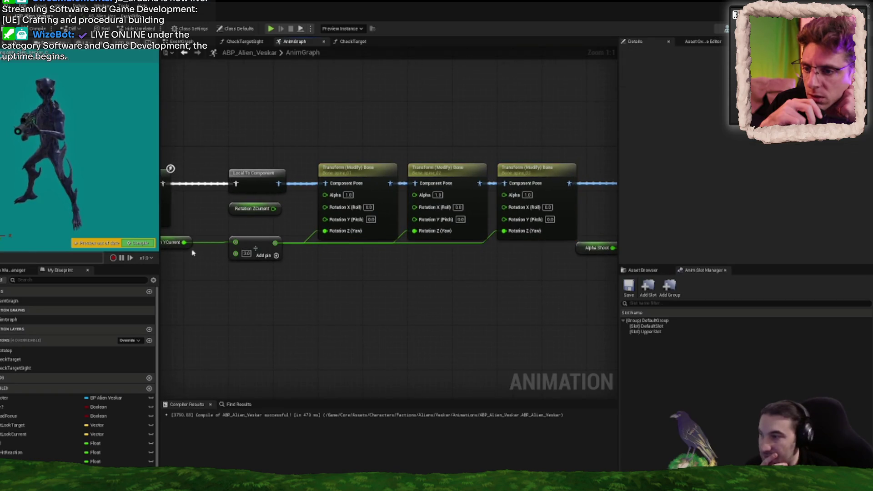
pyautogui.moveTo(373, 159); pyautogui.dragTo(359, 165)
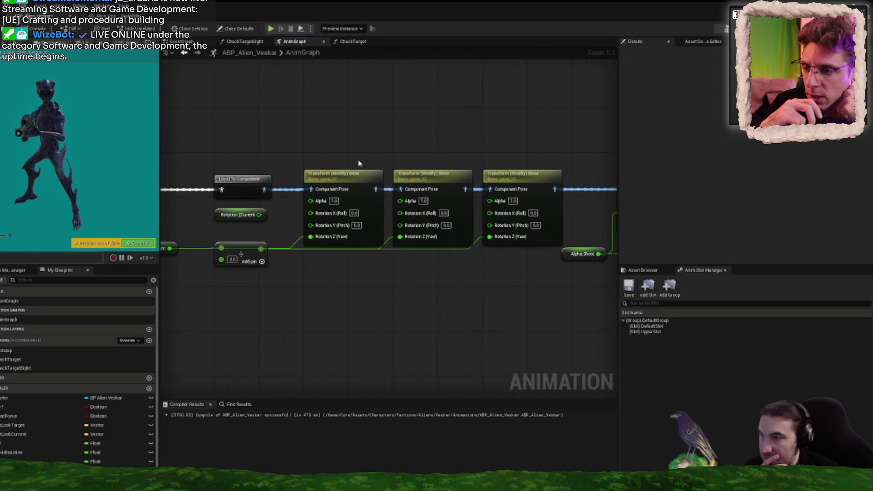
# Connect Local To Component into a Transform Bone Component Pose, compile, and reveal the level.
pyautogui.moveTo(269, 190)
pyautogui.mouseDown()
pyautogui.moveTo(500, 189)
pyautogui.moveTo(477, 190)
pyautogui.mouseUp()
pyautogui.moveTo(128, 261)
pyautogui.mouseDown()
pyautogui.moveTo(372, 266)
pyautogui.moveTo(409, 300)
pyautogui.moveTo(478, 307)
pyautogui.mouseUp()
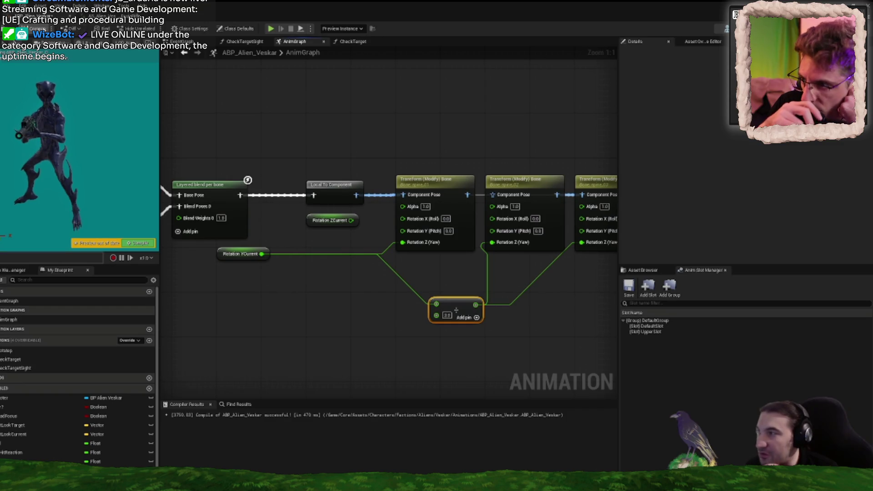
pyautogui.click(34, 28)
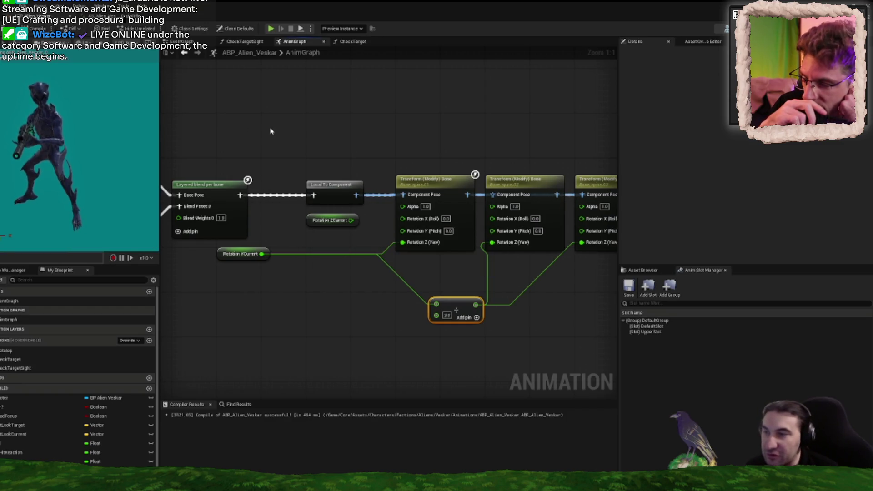
pyautogui.click(269, 132)
pyautogui.moveTo(365, 11); pyautogui.dragTo(362, 391)
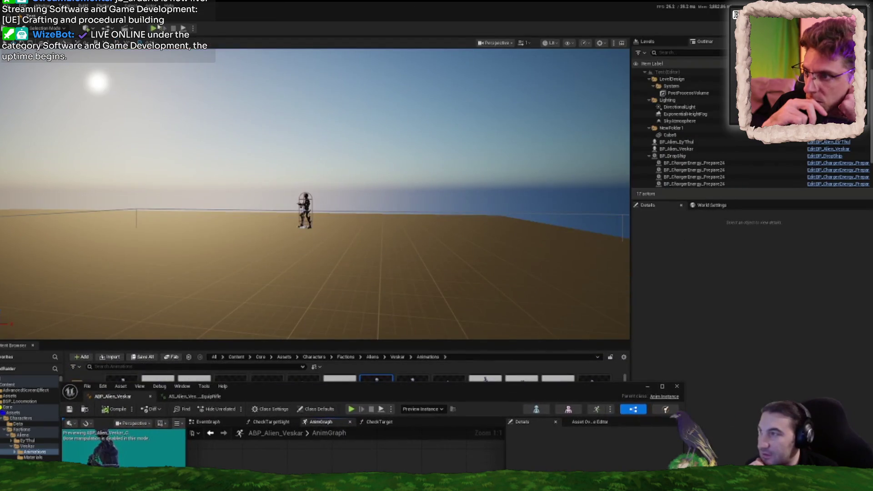
# Play-test the Veskar alien in editor, stop, and maximize the Anim Blueprint editor again.
pyautogui.click(153, 28)
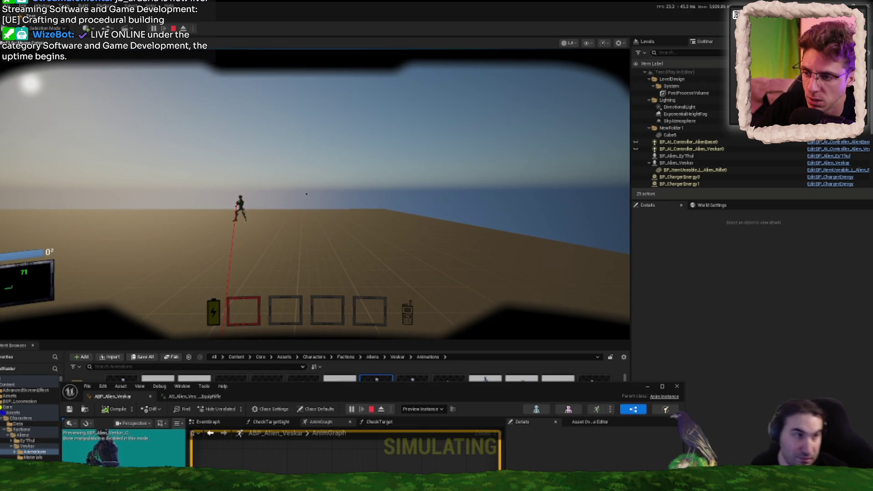
pyautogui.press('Escape')
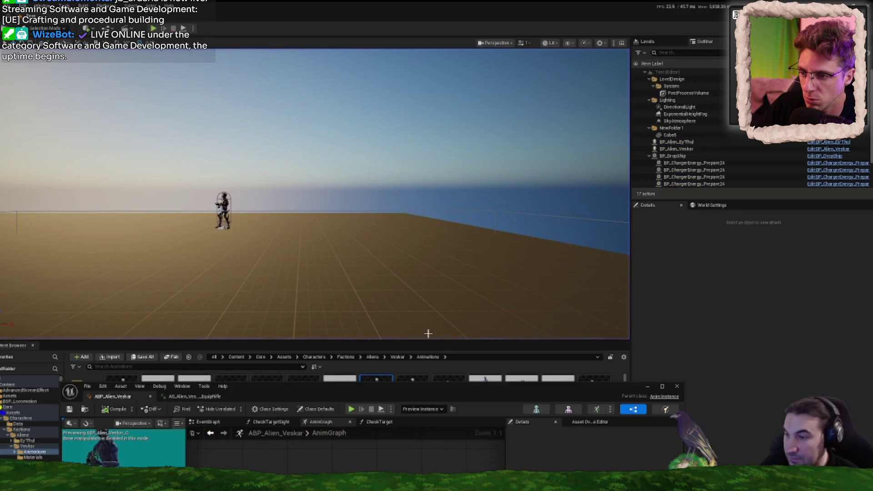
pyautogui.doubleClick(460, 387)
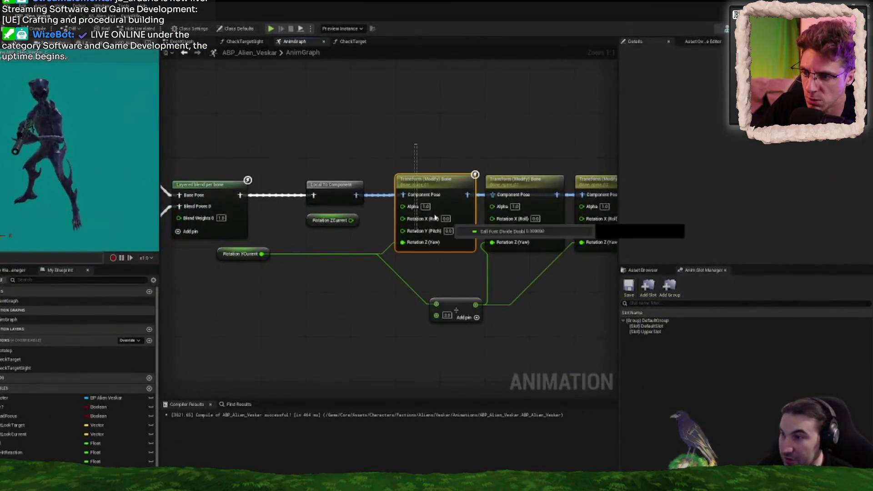
# Select the first Transform (Modify) Bone node to view its details.
pyautogui.click(435, 218)
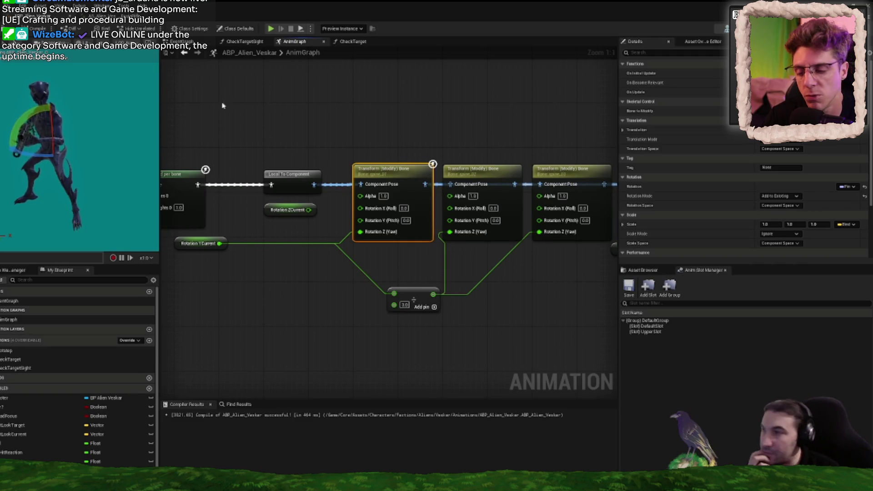
# Open the CheckTarget graph and inspect the Line Trace and reroute nodes.
pyautogui.click(354, 41)
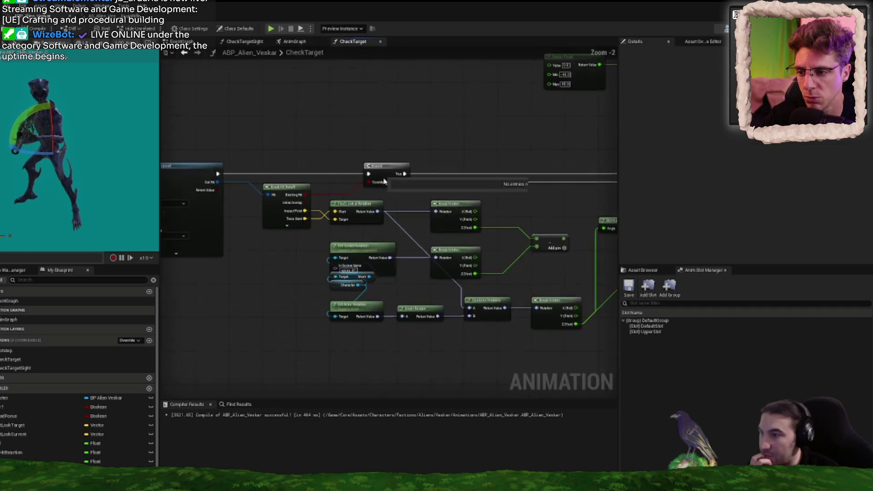
pyautogui.scroll(3, 469, 193)
pyautogui.moveTo(364, 207); pyautogui.dragTo(318, 191)
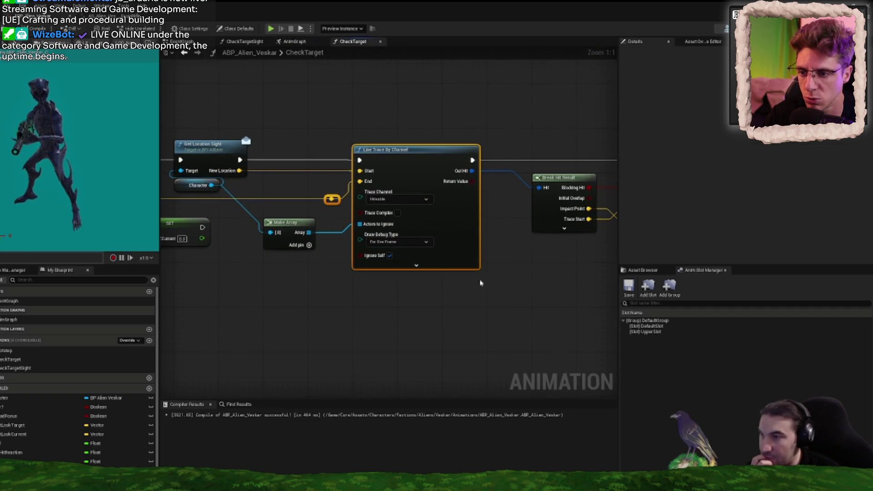
pyautogui.moveTo(274, 212); pyautogui.dragTo(384, 221)
pyautogui.scroll(-2, 384, 220)
pyautogui.click(450, 156)
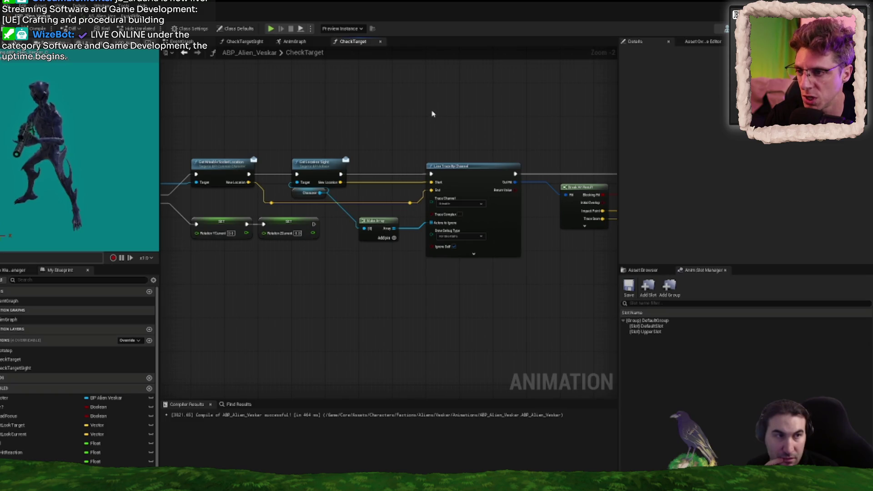
# Inspect the Get Socket Rotation and mesh target nodes, then save the blueprint.
pyautogui.moveTo(449, 112); pyautogui.dragTo(200, 85)
pyautogui.scroll(2, 434, 255)
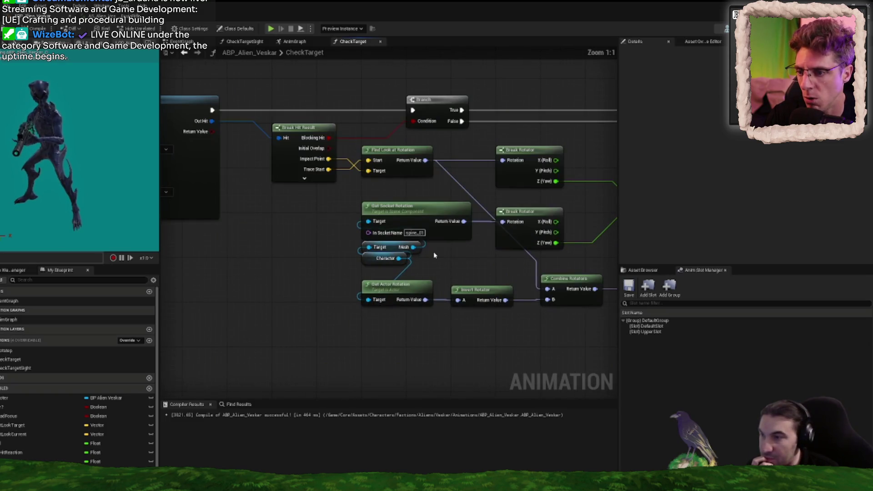
pyautogui.click(439, 229)
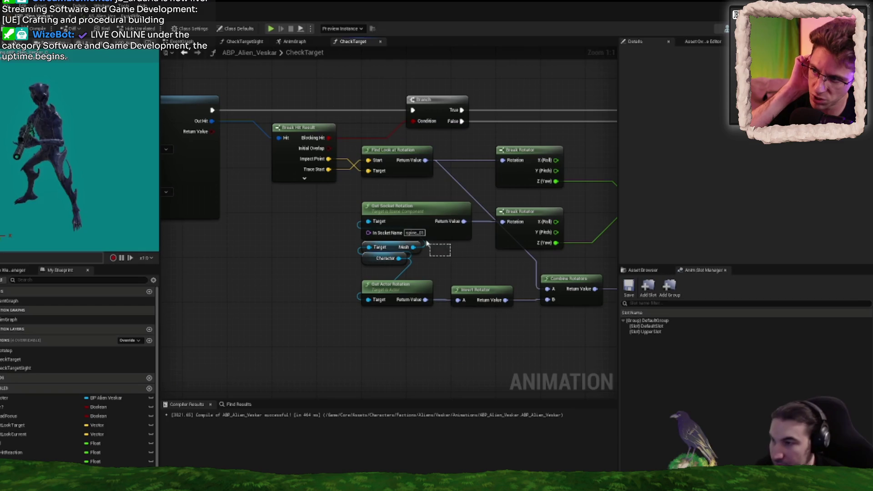
pyautogui.moveTo(452, 257); pyautogui.dragTo(423, 237)
pyautogui.click(440, 259)
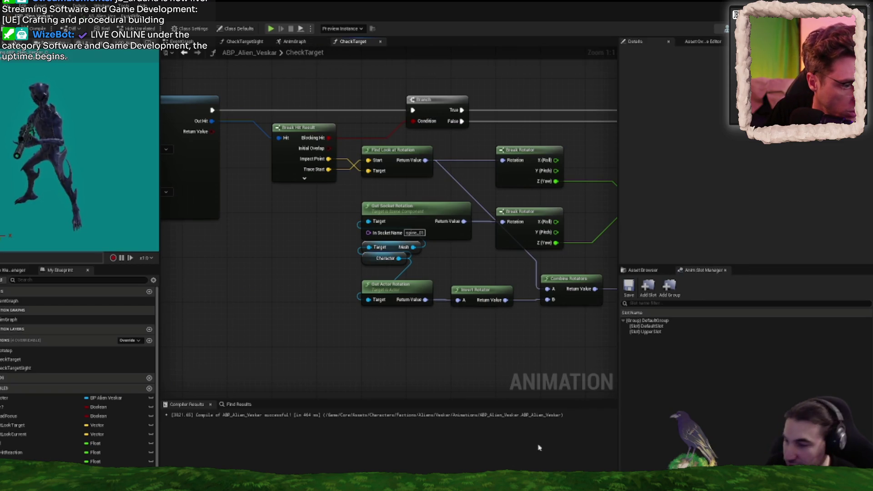
pyautogui.press('super')
pyautogui.press('super')
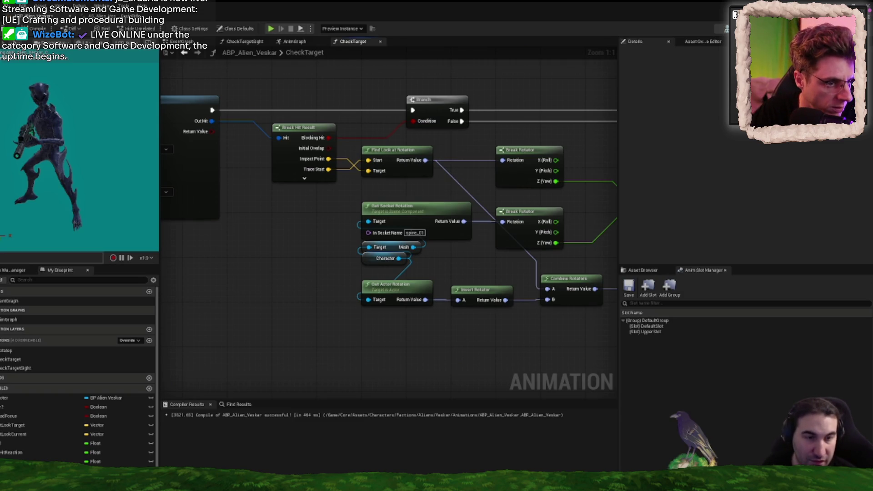
pyautogui.hotkey('ctrl', 's')
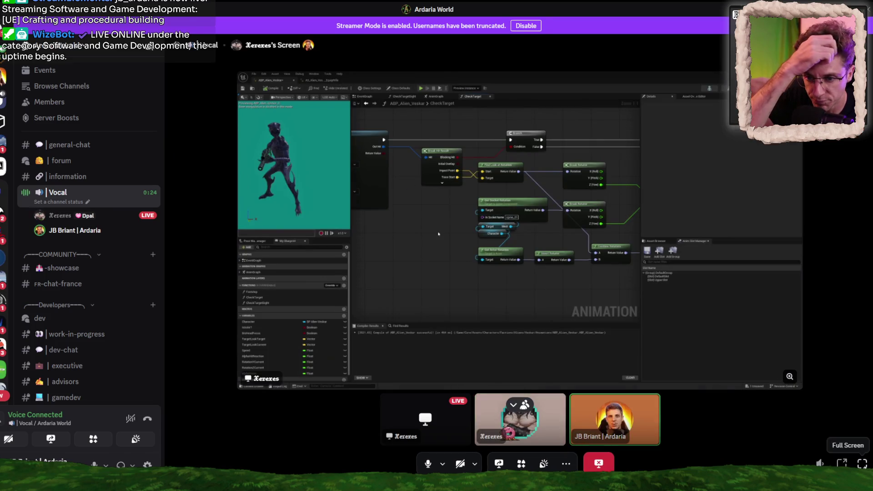
# Enlarge the shared Unreal Editor stream to full screen in Discord.
pyautogui.click(861, 463)
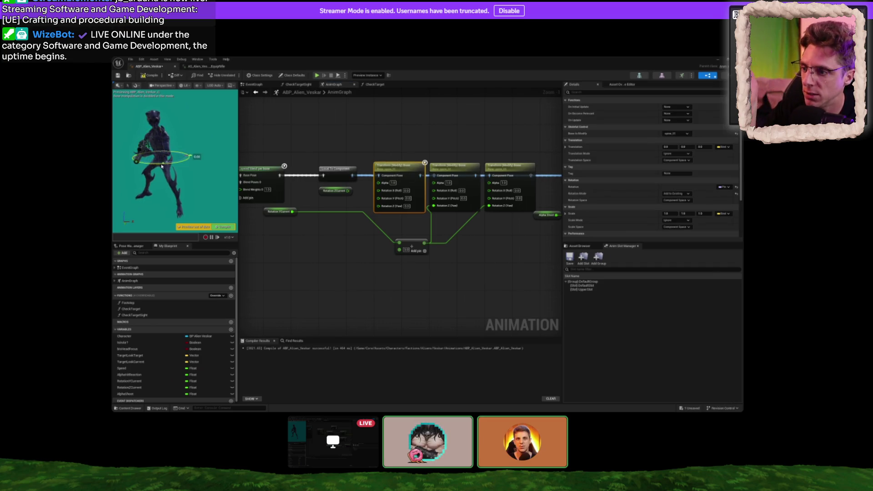
pyautogui.moveTo(162, 166)
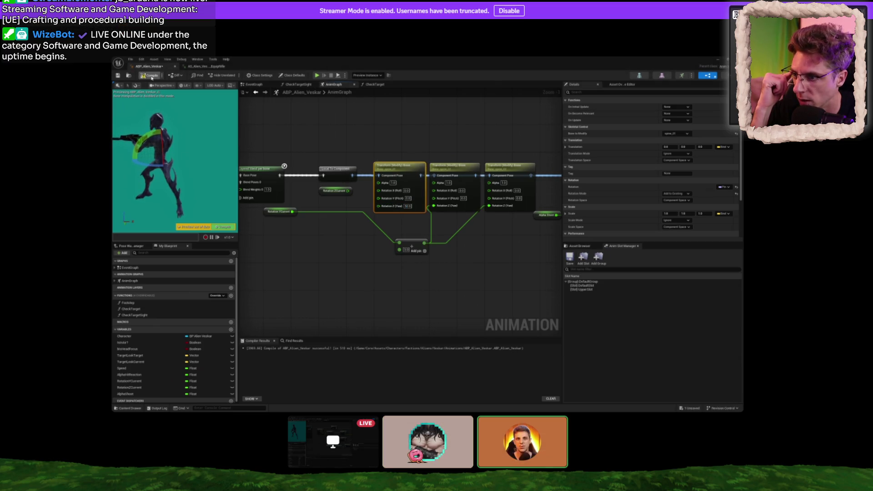
pyautogui.moveTo(210, 201)
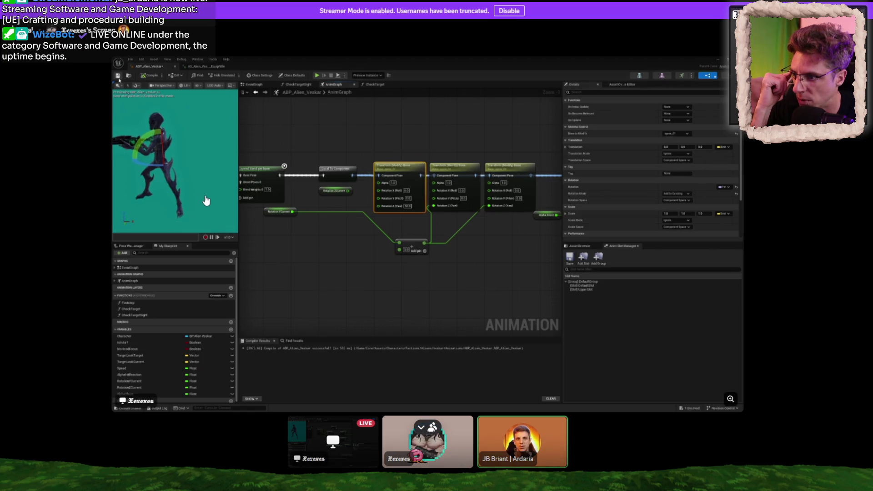
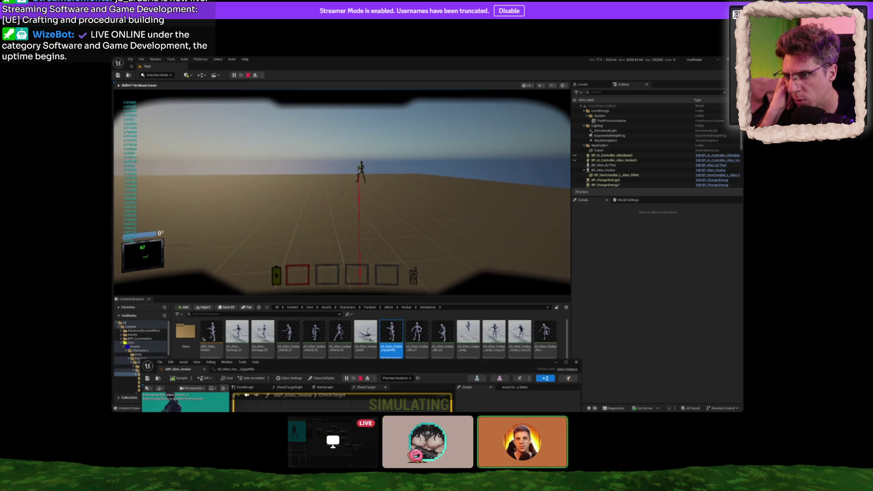
# Stop simulating with Escape to return to the ABP_Alien_Veskar animation blueprint.
pyautogui.press('Escape')
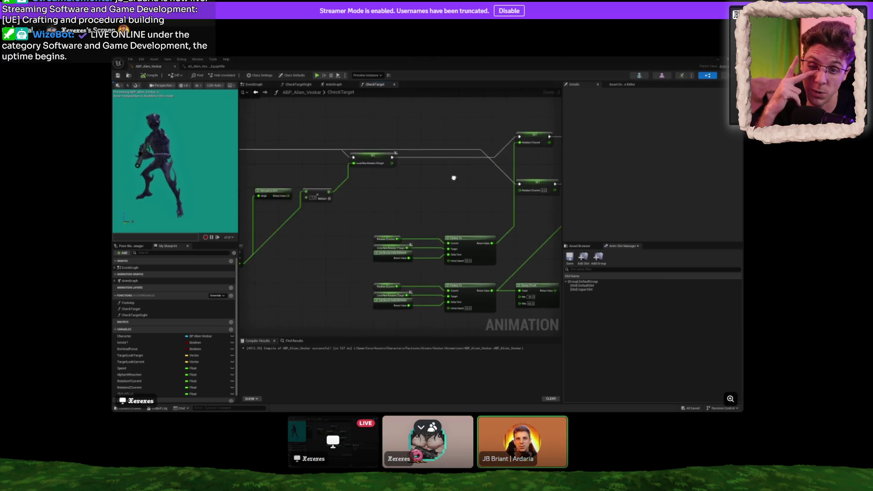
# Zoom into the CheckTarget graph and bring its left side into view.
pyautogui.click(731, 399)
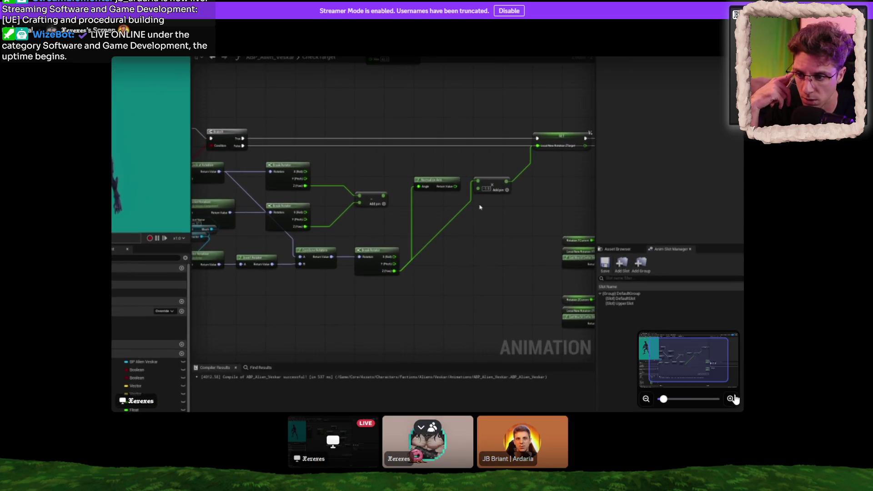
pyautogui.click(728, 400)
pyautogui.click(728, 400)
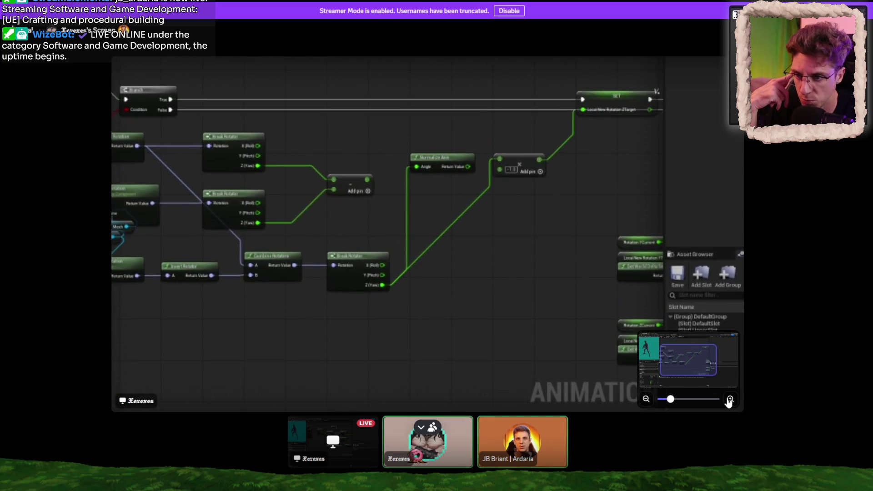
pyautogui.click(728, 400)
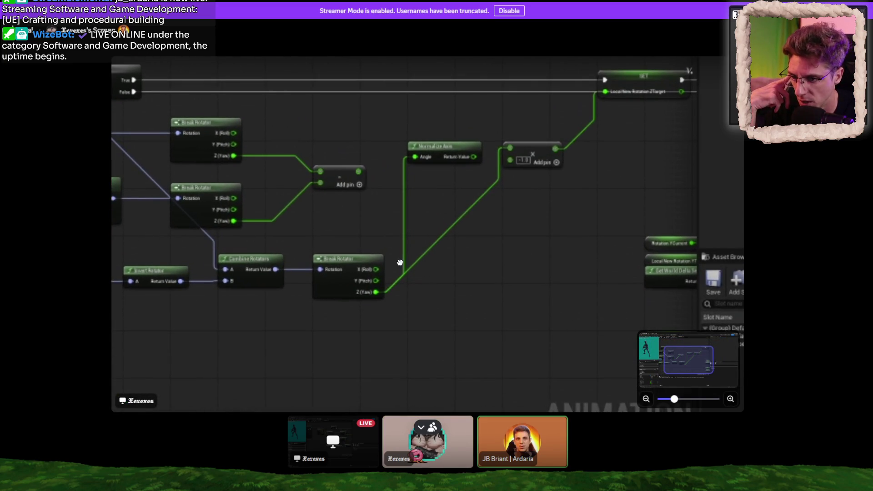
pyautogui.moveTo(400, 262); pyautogui.dragTo(485, 287)
pyautogui.moveTo(307, 256); pyautogui.dragTo(349, 227)
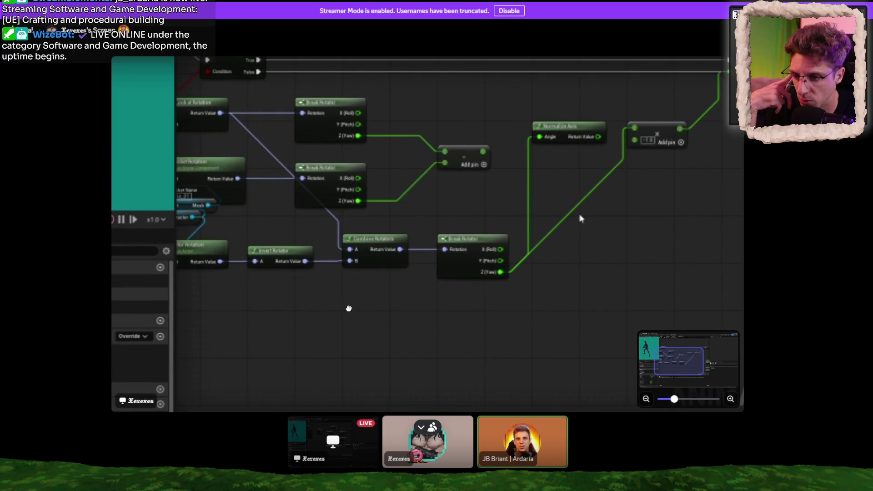
# Pan across the Break Rotator, Combine Rotators, Get Socket/Actor Rotation and Break Hit Result nodes.
pyautogui.moveTo(552, 195); pyautogui.dragTo(722, 200)
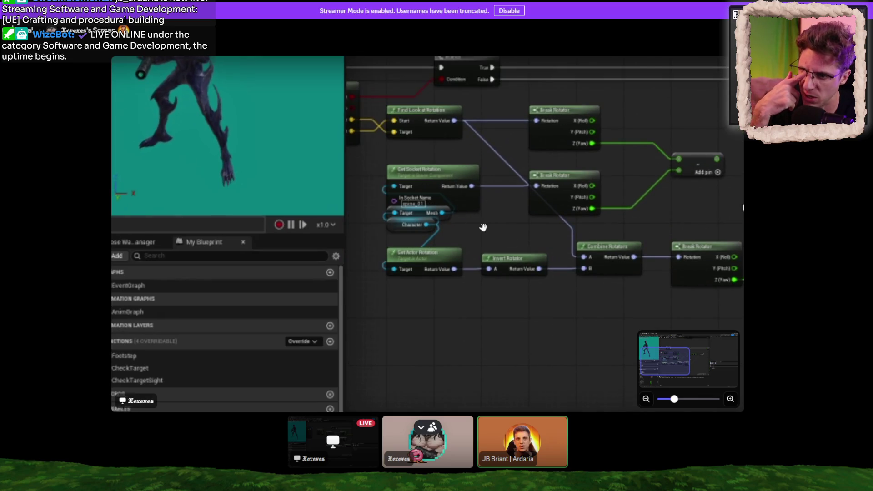
pyautogui.moveTo(590, 319)
pyautogui.mouseDown()
pyautogui.moveTo(551, 302)
pyautogui.moveTo(544, 309)
pyautogui.mouseUp()
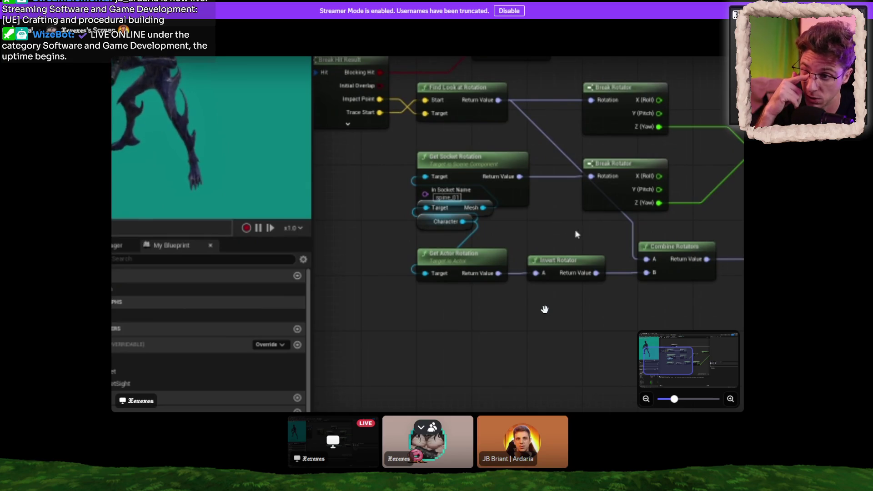
pyautogui.moveTo(543, 308)
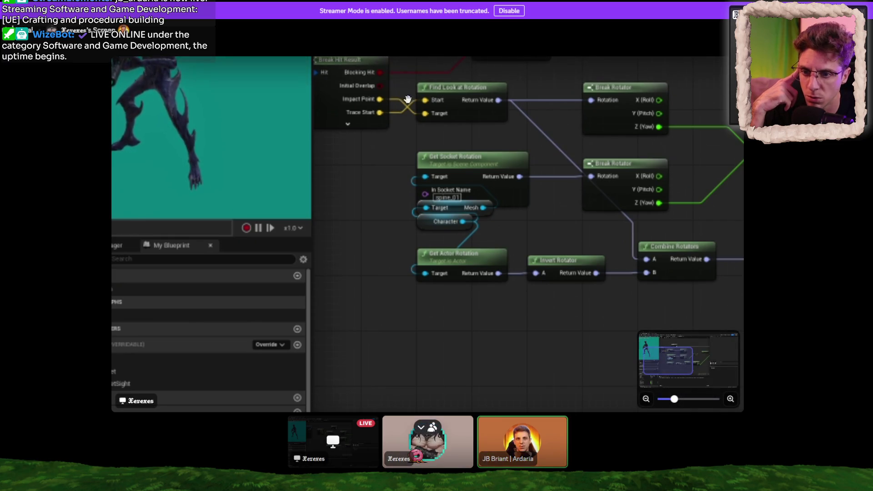
pyautogui.moveTo(439, 121); pyautogui.dragTo(483, 194)
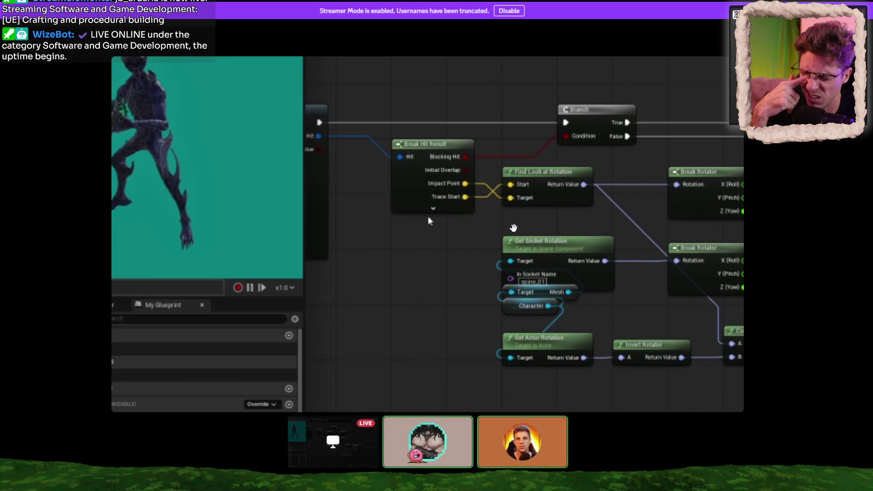
pyautogui.moveTo(648, 229)
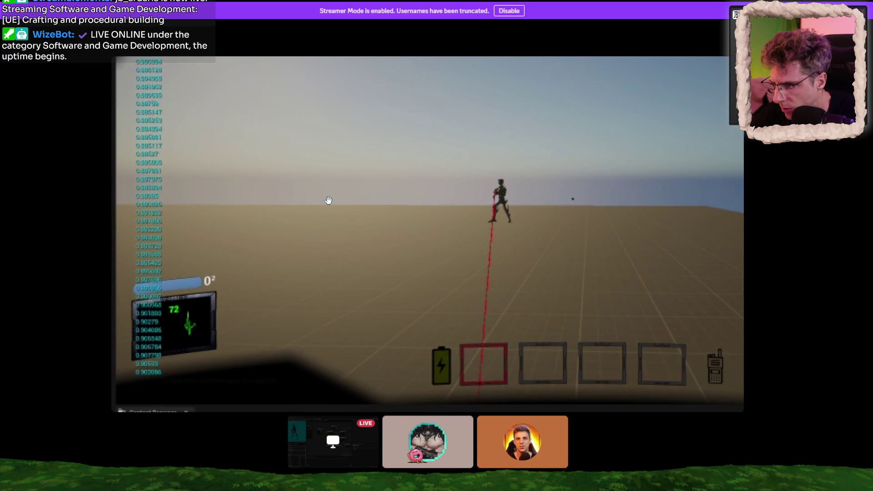
# Compile ABP_Alien_Veskar and simulate the level to test the alien's aim.
pyautogui.moveTo(331, 193)
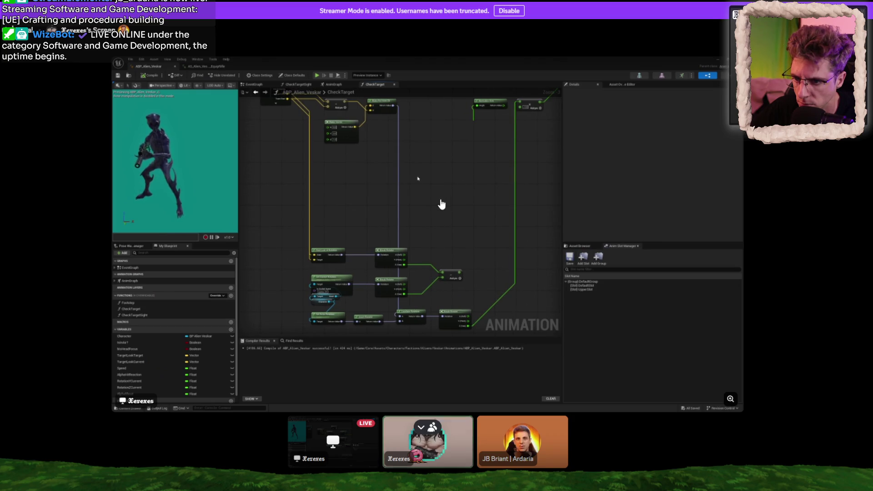
# Zoom the CheckTarget graph in and out around the Invert Rotator and Combine Rotators wiring.
pyautogui.scroll(3, 427, 155)
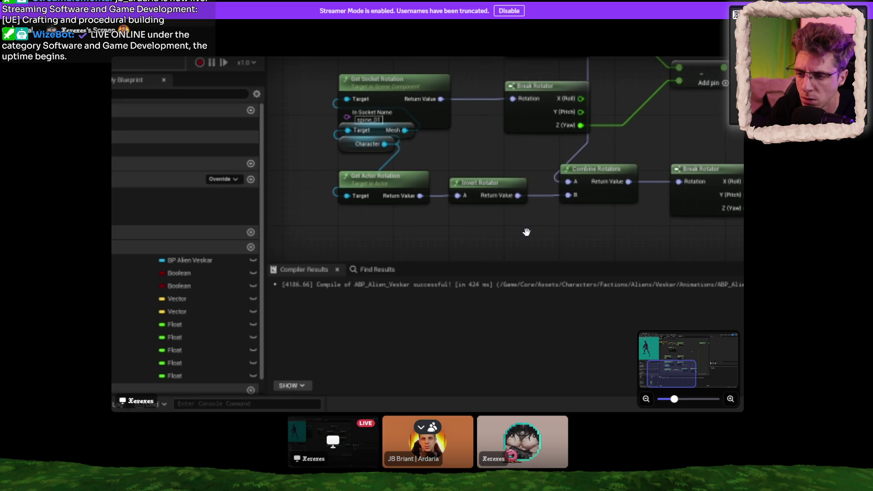
pyautogui.scroll(-3, 465, 231)
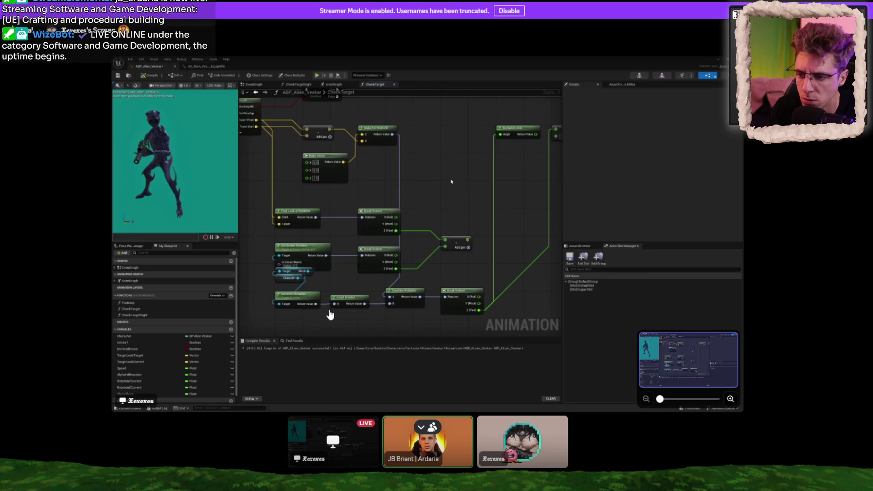
pyautogui.scroll(3, 398, 298)
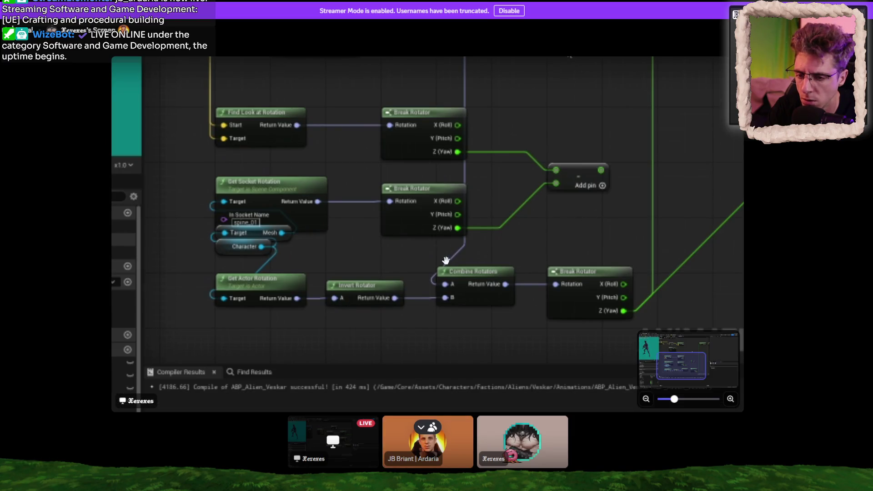
pyautogui.scroll(-3, 445, 260)
pyautogui.scroll(3, 405, 235)
pyautogui.scroll(-3, 486, 185)
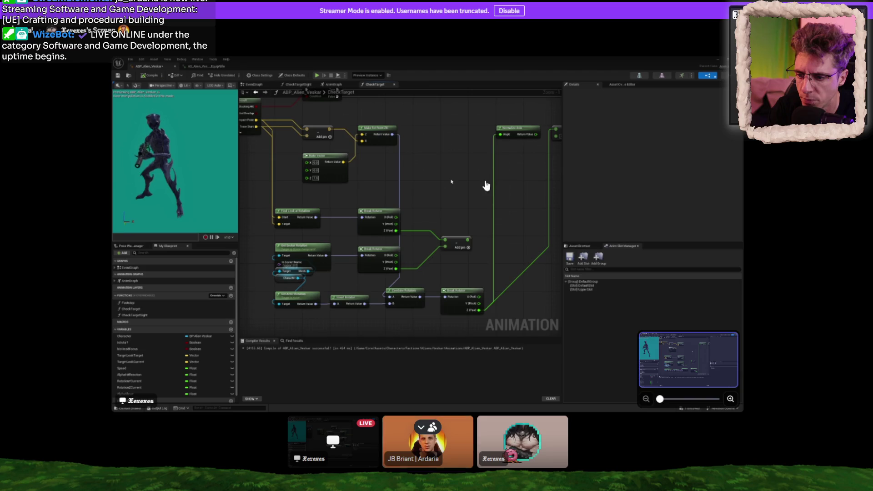
pyautogui.scroll(3, 375, 253)
pyautogui.scroll(-3, 419, 175)
pyautogui.scroll(3, 417, 129)
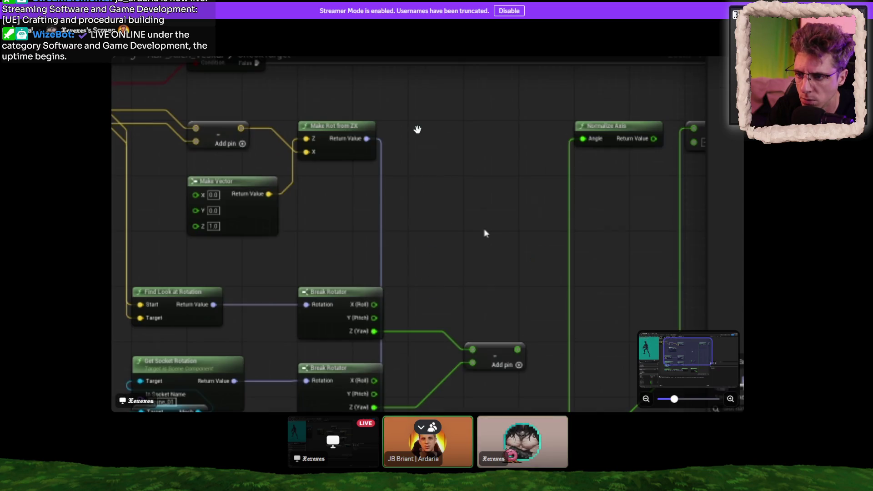
pyautogui.scroll(-3, 421, 145)
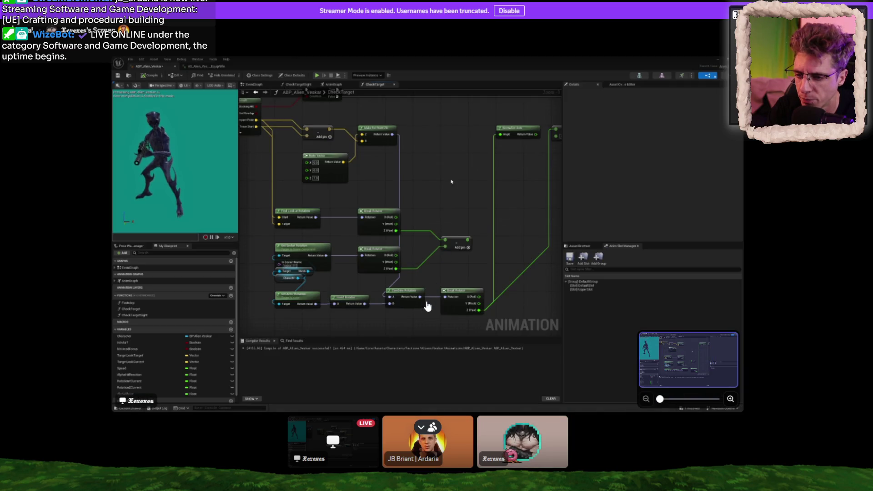
pyautogui.scroll(3, 423, 317)
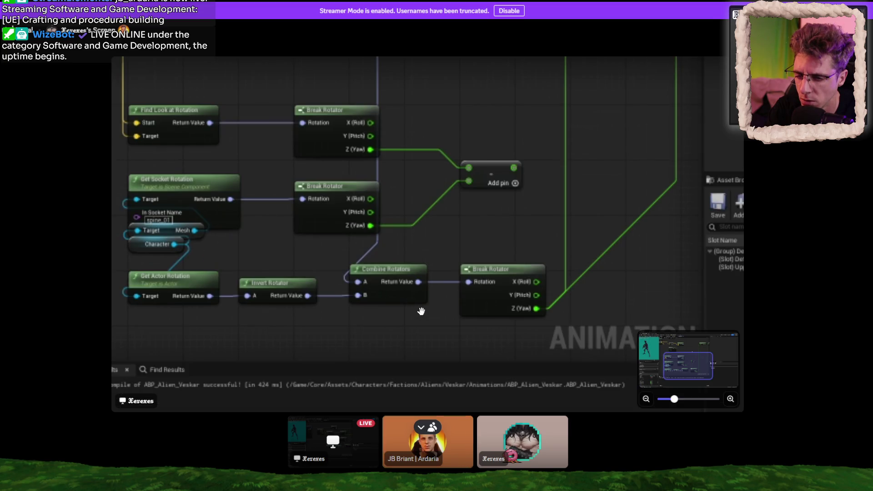
pyautogui.scroll(-3, 414, 316)
pyautogui.scroll(3, 415, 235)
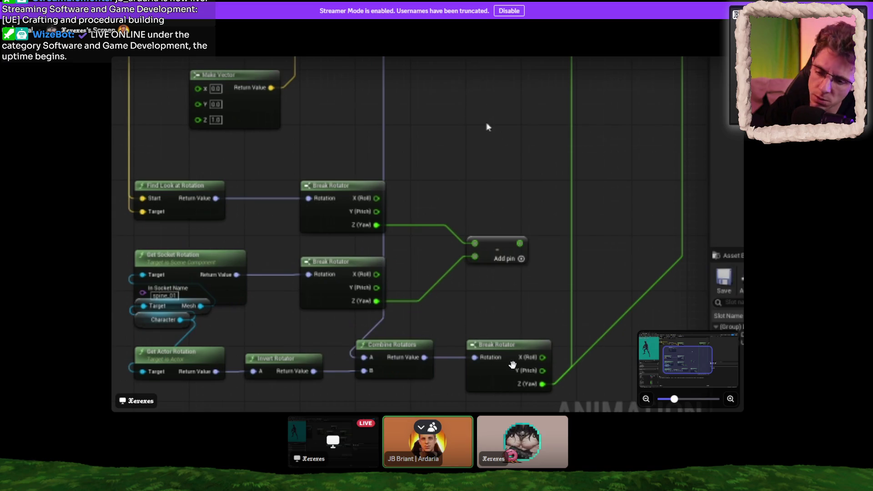
pyautogui.scroll(-3, 415, 181)
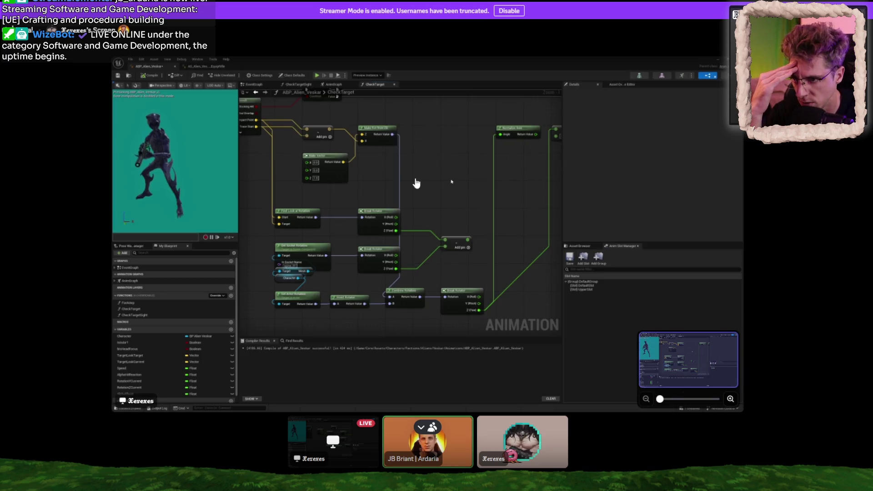
pyautogui.scroll(3, 502, 227)
pyautogui.scroll(-3, 503, 228)
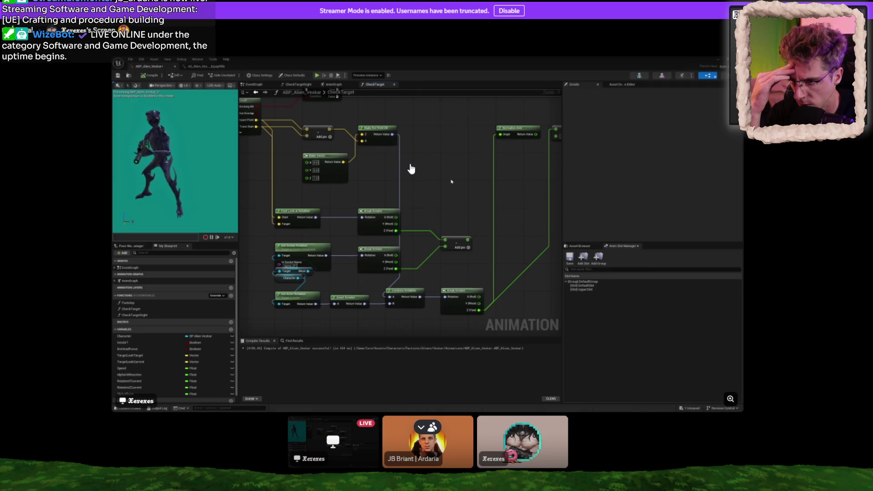
pyautogui.scroll(3, 431, 274)
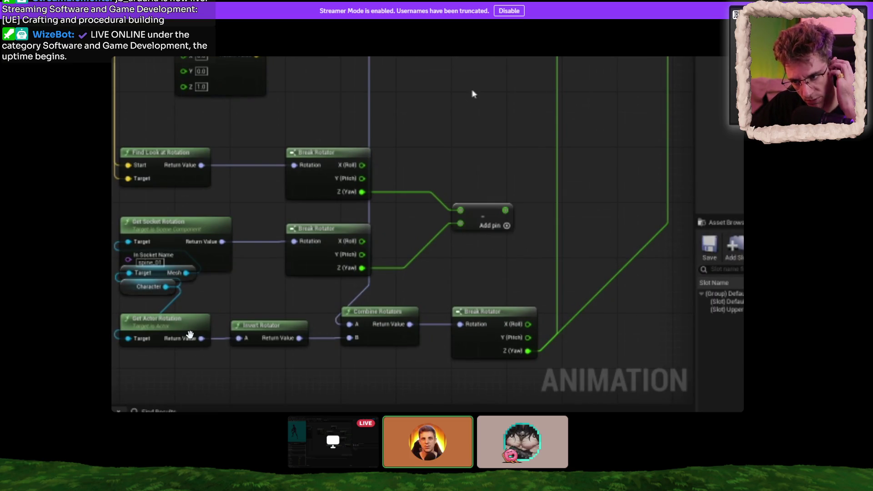
# Compile the animation blueprint and play the level to see rotation values printed.
pyautogui.moveTo(493, 134)
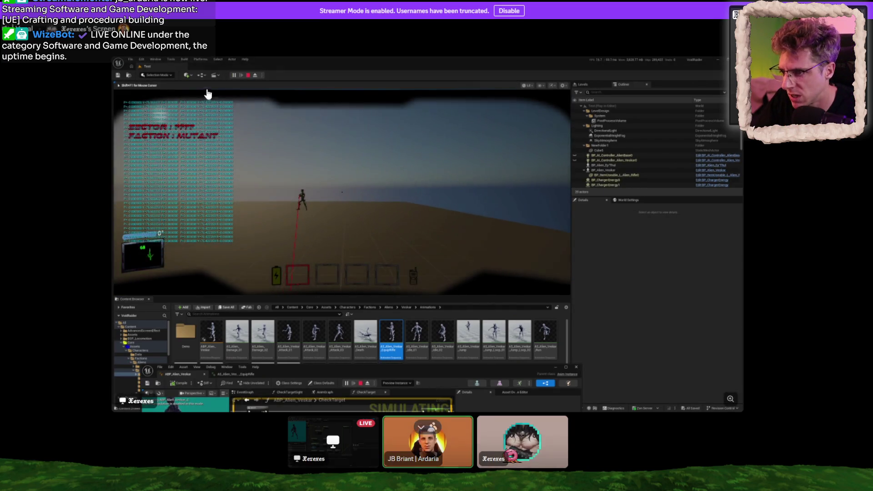
# Zoom the view in and out while returning to ABP_Alien_Veskar's CheckTarget graph.
pyautogui.scroll(5, 150, 128)
pyautogui.scroll(-2, 403, 181)
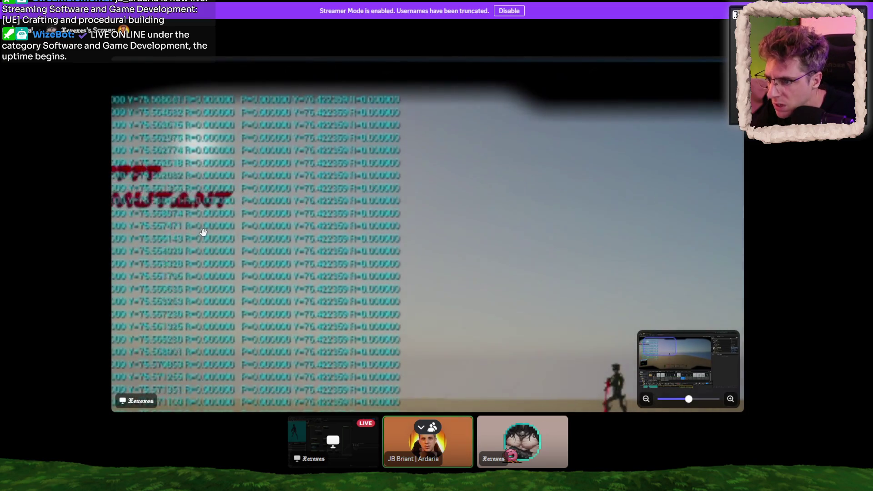
pyautogui.scroll(-2, 408, 253)
pyautogui.scroll(2, 136, 252)
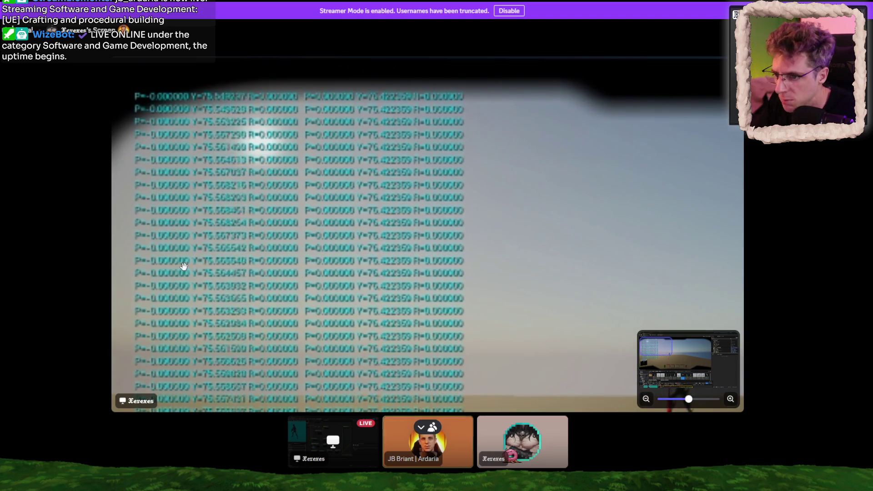
pyautogui.scroll(-2, 185, 266)
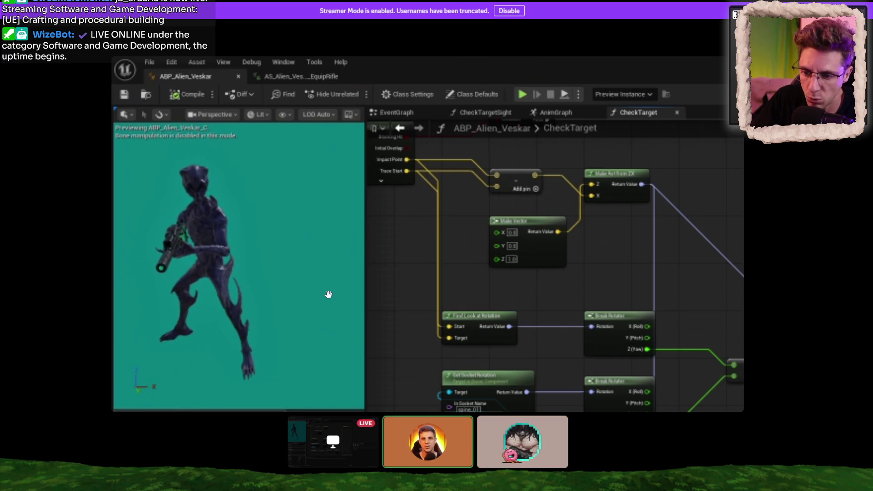
# Zoom the CheckTarget graph in and out around the new Draw Debug Line node.
pyautogui.scroll(-5, 328, 294)
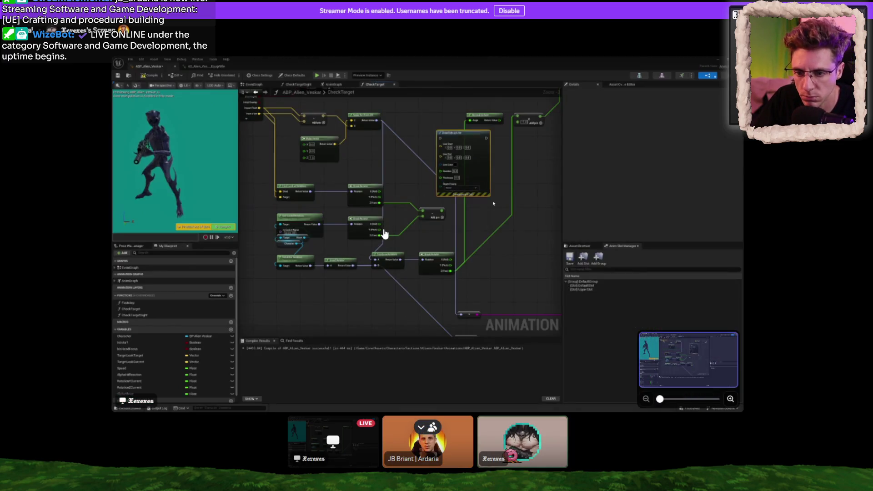
pyautogui.scroll(10, 444, 156)
pyautogui.scroll(-10, 464, 173)
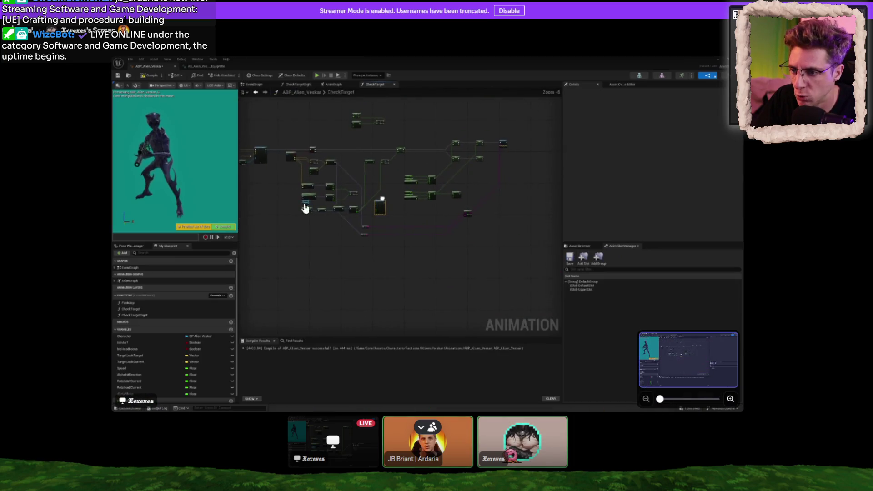
pyautogui.scroll(6, 318, 213)
pyautogui.scroll(-6, 360, 260)
pyautogui.scroll(6, 309, 215)
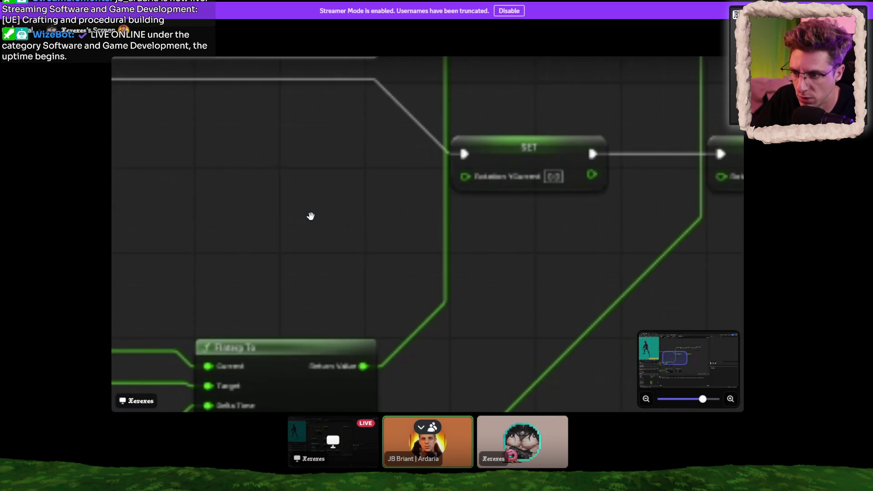
pyautogui.scroll(-6, 311, 217)
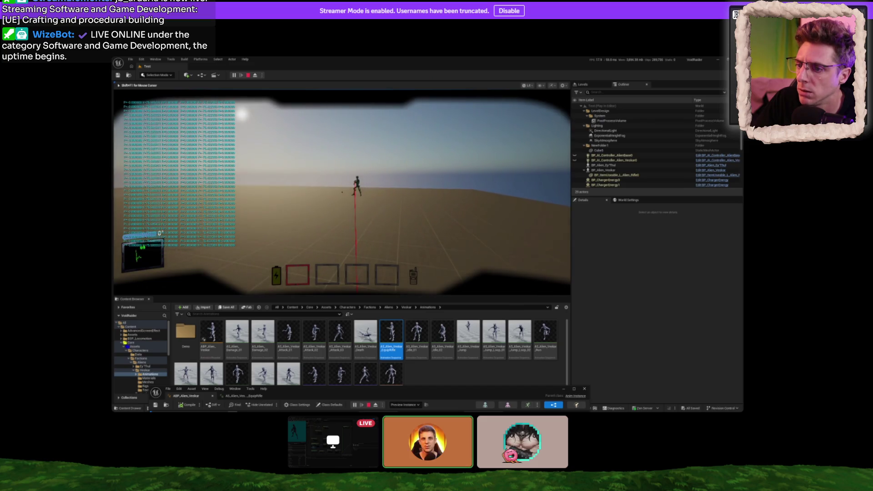
# Zoom the CheckTarget graph to inspect the Get Forward Vector and Get Actor Location nodes.
pyautogui.scroll(2, 355, 212)
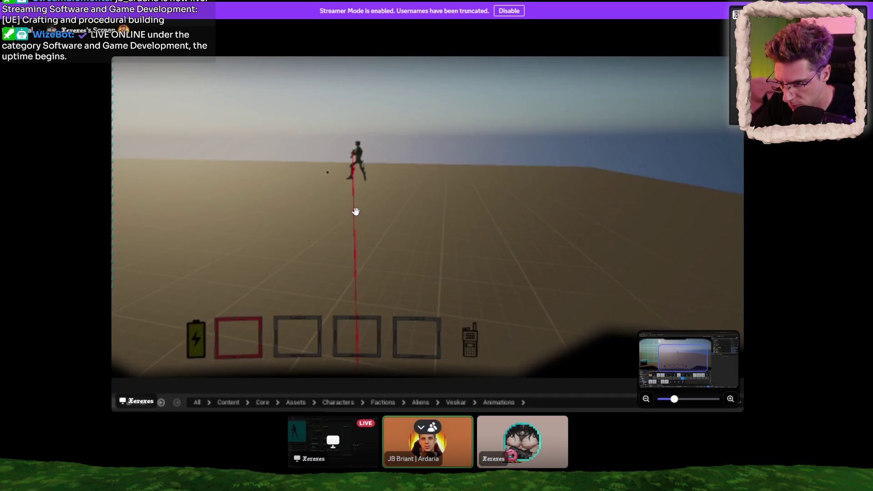
pyautogui.scroll(1, 355, 212)
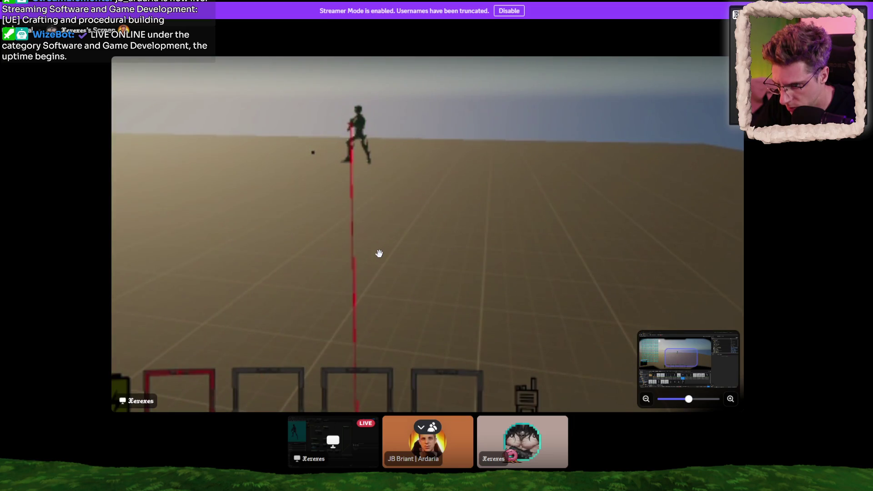
pyautogui.scroll(-1, 379, 254)
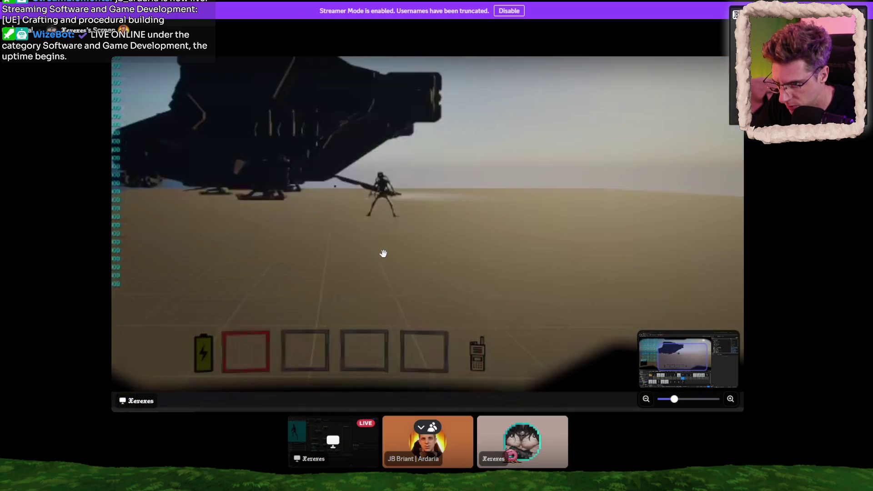
pyautogui.scroll(-1, 408, 259)
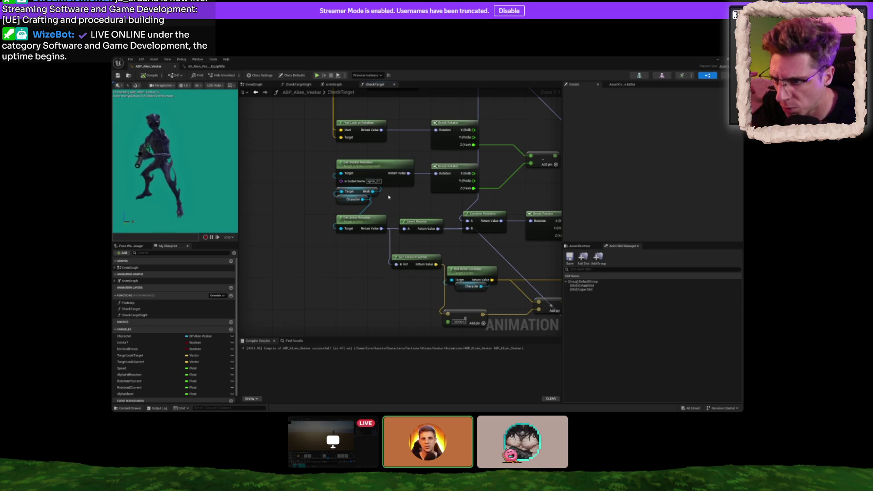
pyautogui.scroll(3, 356, 162)
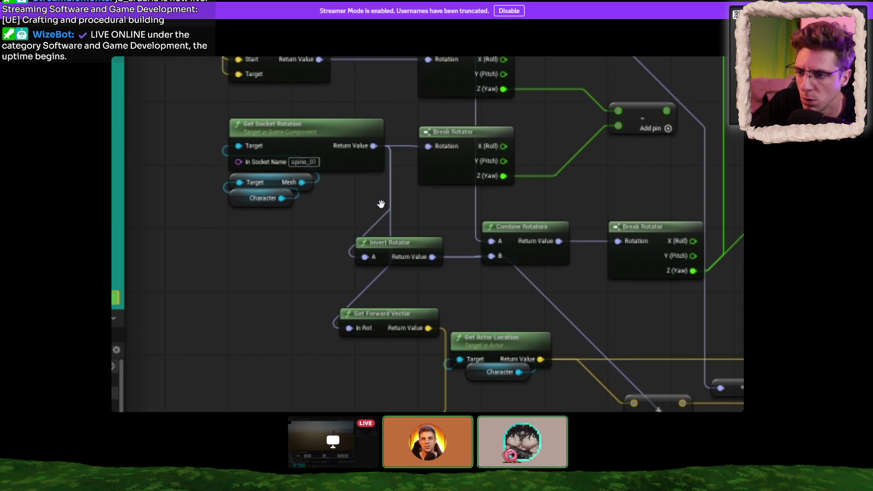
pyautogui.scroll(-5, 380, 203)
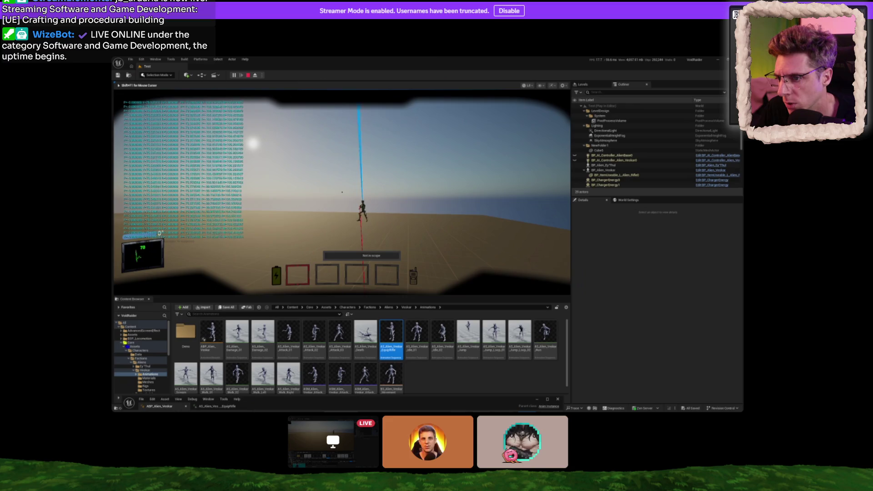
pyautogui.press('Escape')
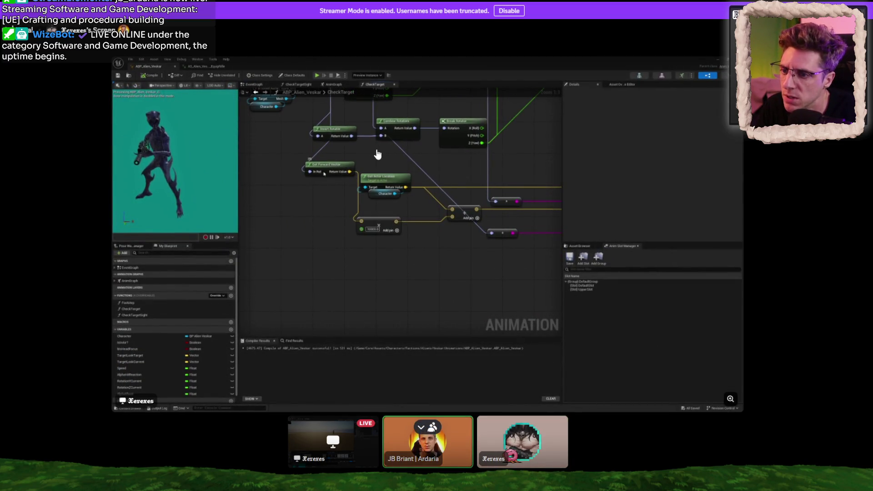
# Zoom over the CheckTarget nodes before switching to the AnimGraph.
pyautogui.scroll(3, 341, 140)
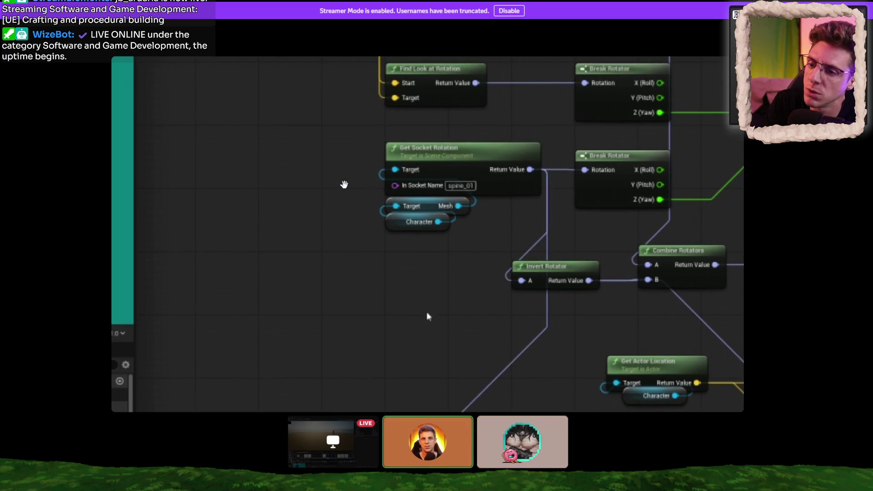
pyautogui.scroll(-5, 389, 226)
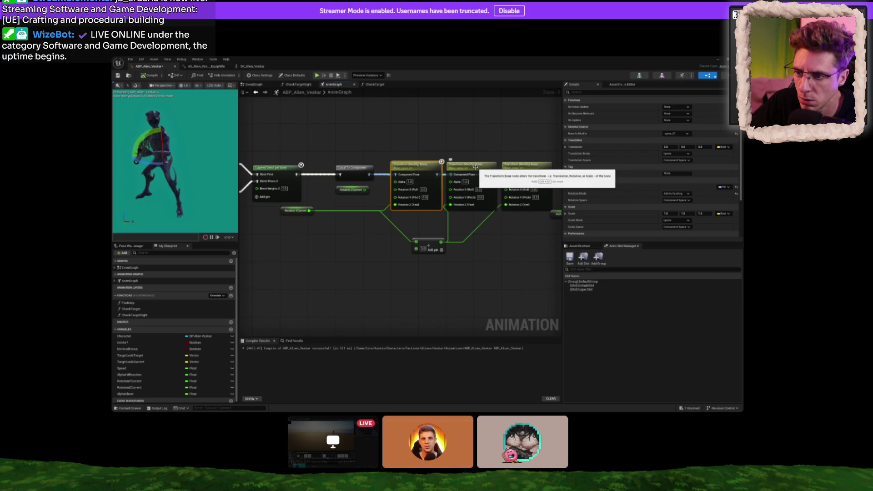
# In CheckTarget, add a Get Right Vector from the socket rotation and wire it into the vector node.
pyautogui.click(375, 85)
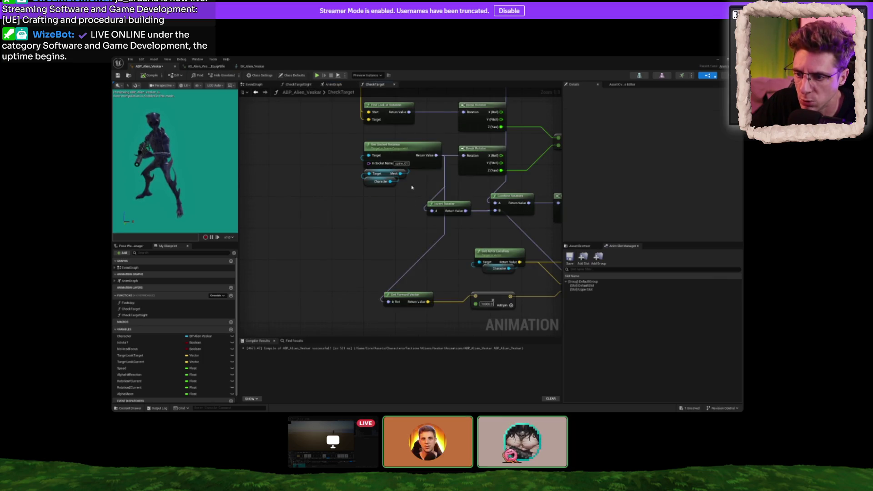
pyautogui.moveTo(435, 155); pyautogui.dragTo(385, 253)
pyautogui.write('ri')
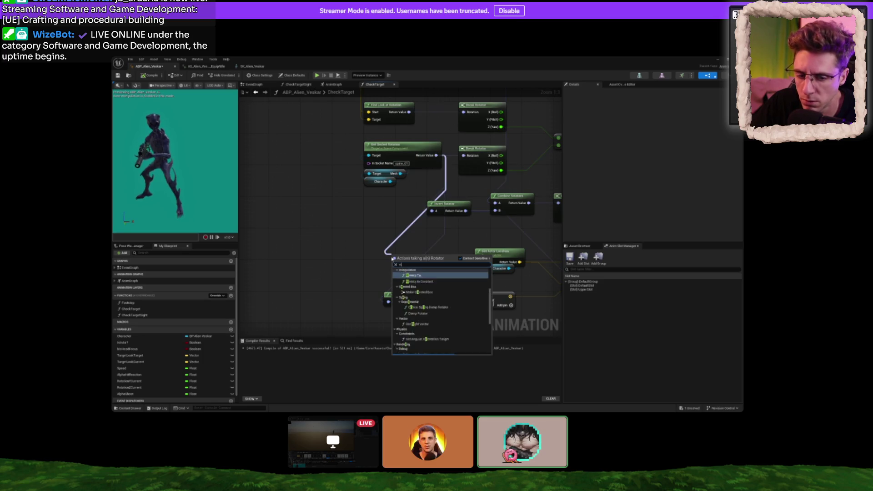
pyautogui.write('ght vec')
pyautogui.press('Return')
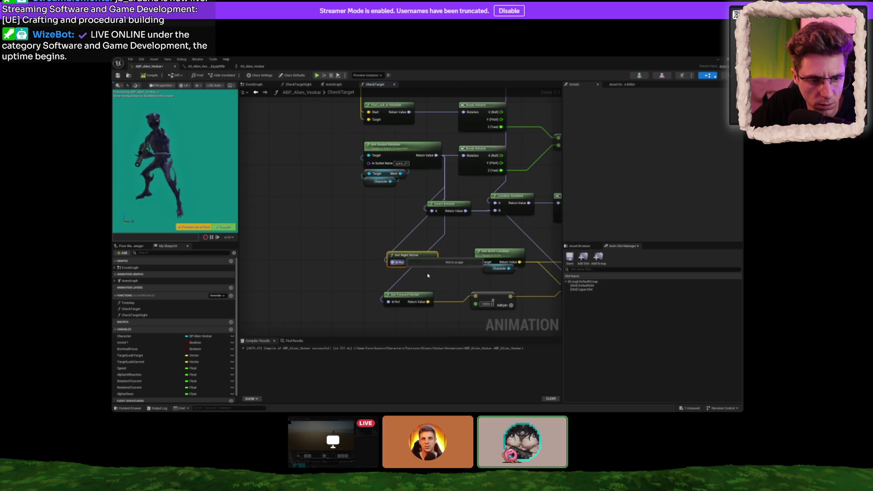
pyautogui.moveTo(475, 297)
pyautogui.mouseDown()
pyautogui.moveTo(432, 263)
pyautogui.moveTo(405, 281)
pyautogui.mouseUp()
# Delete the old Get Forward Vector node and move the blueprint editor aside to reveal the level.
pyautogui.click(407, 295)
pyautogui.press('Delete')
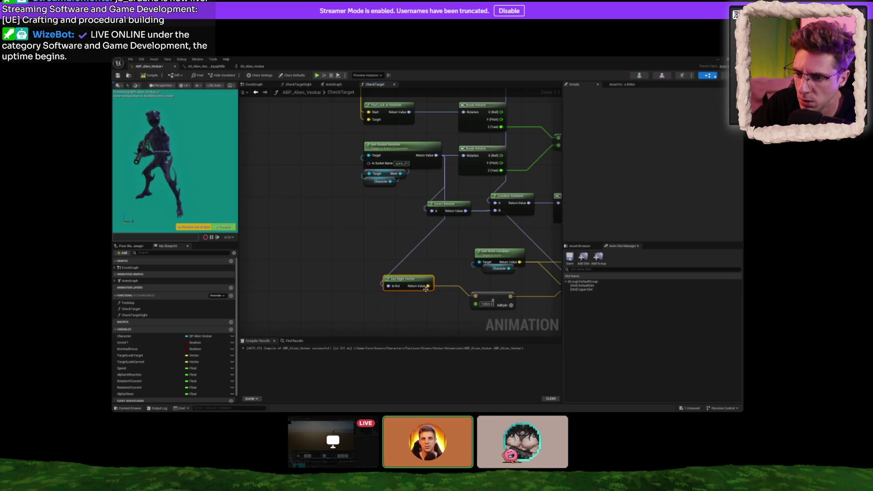
pyautogui.click(431, 263)
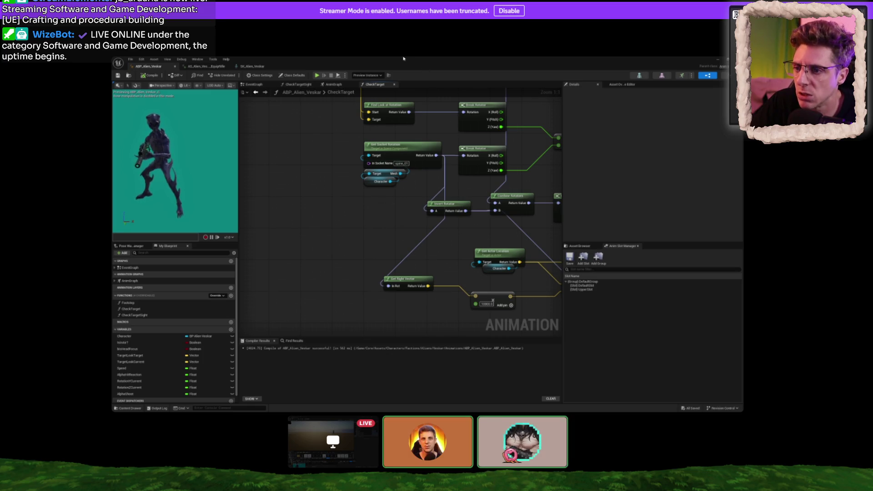
pyautogui.moveTo(403, 59); pyautogui.dragTo(422, 369)
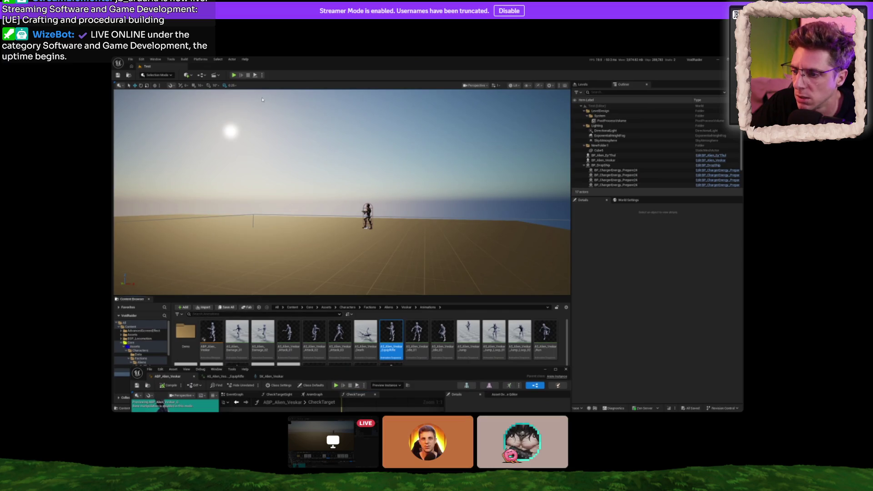
pyautogui.click(233, 76)
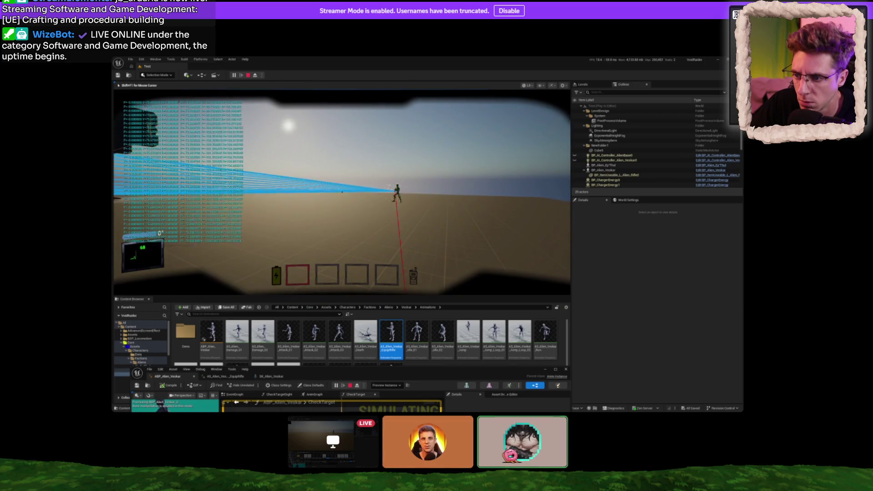
pyautogui.press('F8')
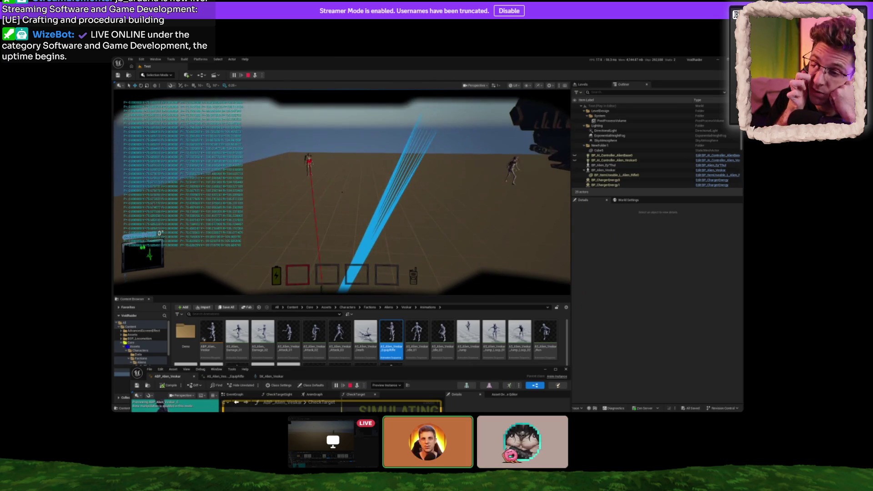
pyautogui.press('Escape')
pyautogui.doubleClick(446, 370)
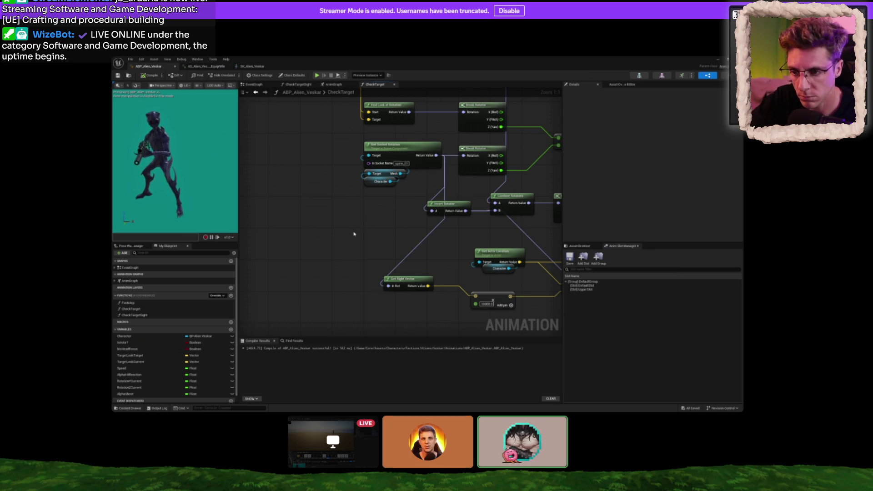
pyautogui.moveTo(353, 234); pyautogui.dragTo(307, 246)
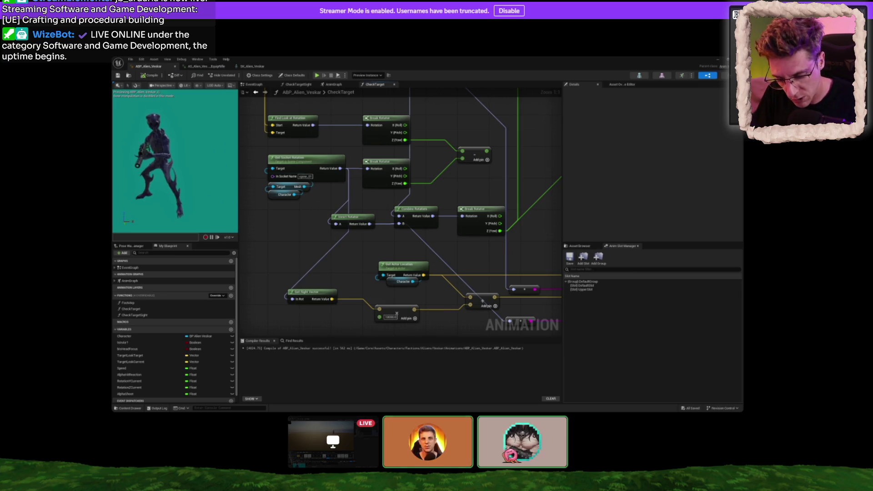
pyautogui.scroll(-2, 317, 209)
pyautogui.moveTo(467, 148)
pyautogui.mouseDown()
pyautogui.moveTo(507, 189)
pyautogui.moveTo(473, 209)
pyautogui.mouseUp()
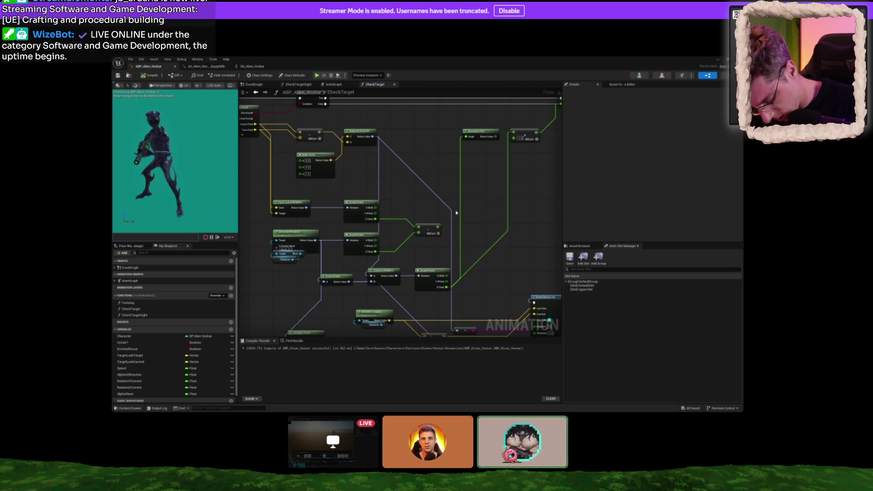
pyautogui.moveTo(372, 186); pyautogui.dragTo(399, 180)
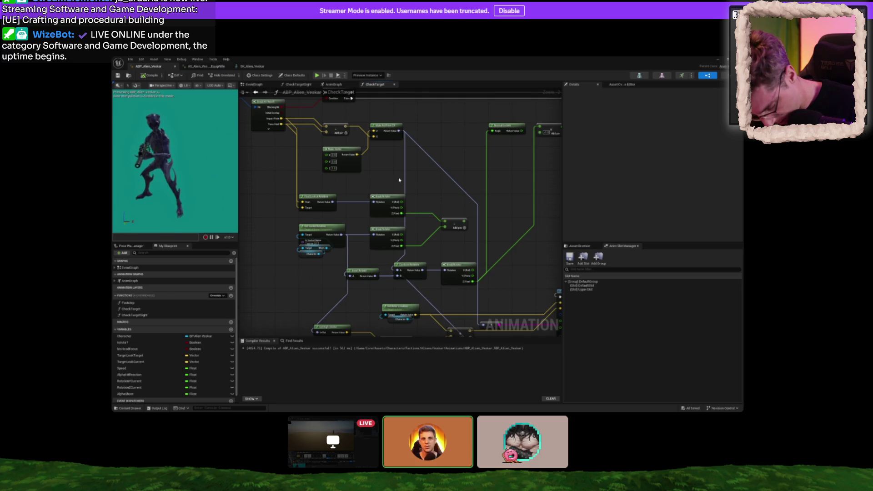
# Inspect the Rifle socket on SK_Alien_Veskar, then again in the AS_Alien_Veskar_EquipRifle animation.
pyautogui.click(254, 68)
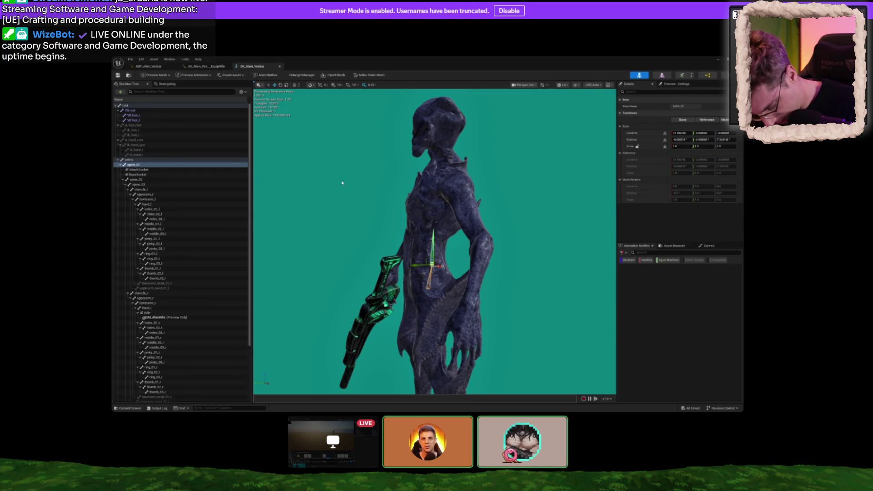
pyautogui.click(147, 313)
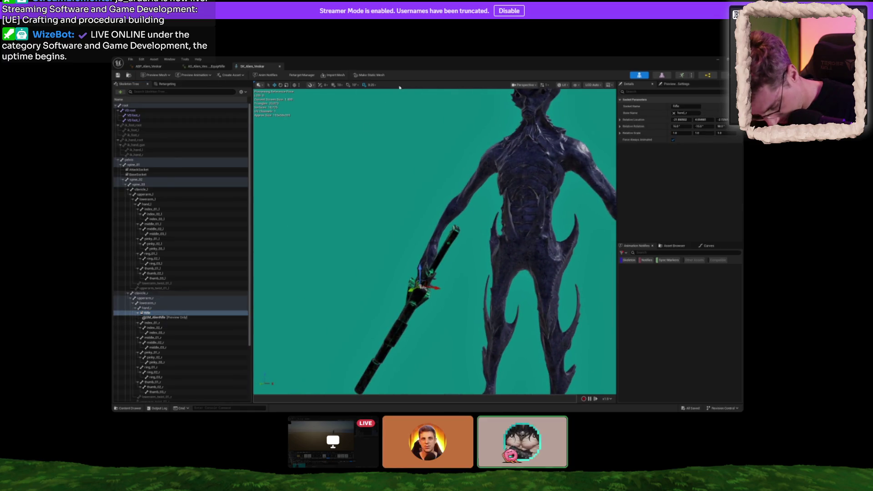
pyautogui.click(680, 76)
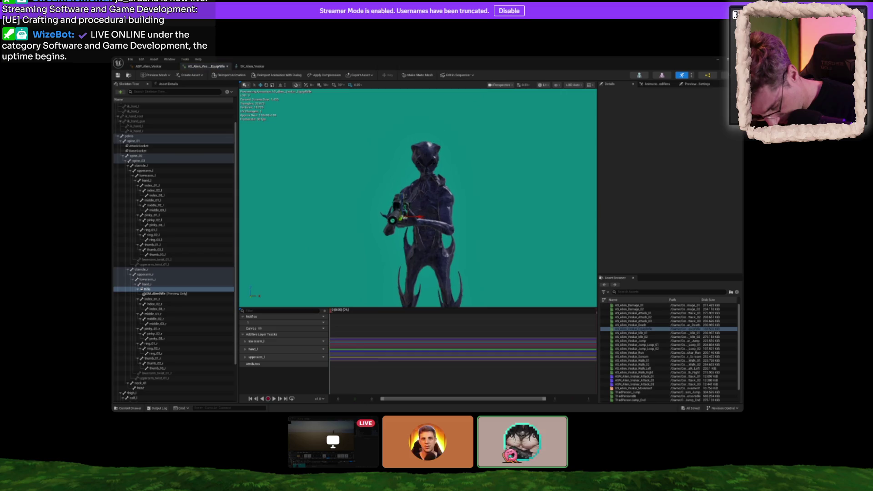
pyautogui.click(163, 309)
pyautogui.click(155, 289)
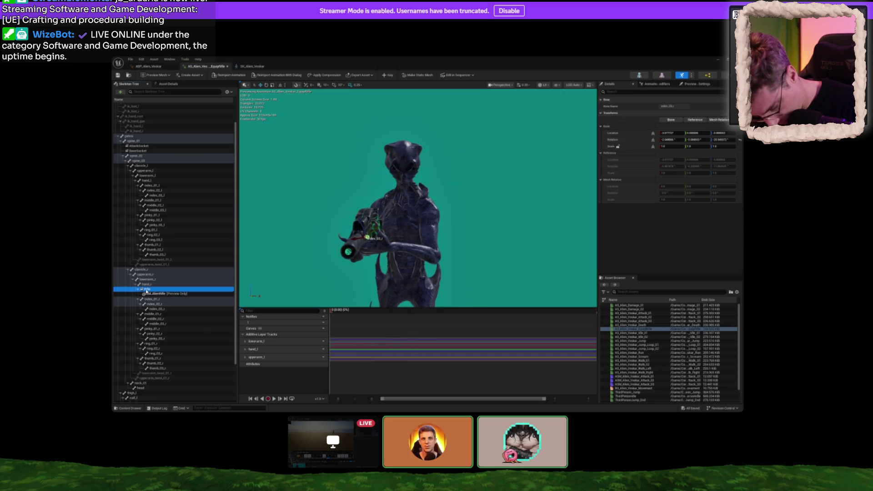
pyautogui.moveTo(382, 284)
pyautogui.mouseDown()
pyautogui.moveTo(372, 282)
pyautogui.moveTo(396, 279)
pyautogui.moveTo(272, 279)
pyautogui.mouseUp()
pyautogui.moveTo(409, 212)
pyautogui.mouseDown()
pyautogui.moveTo(396, 215)
pyautogui.moveTo(408, 212)
pyautogui.mouseUp()
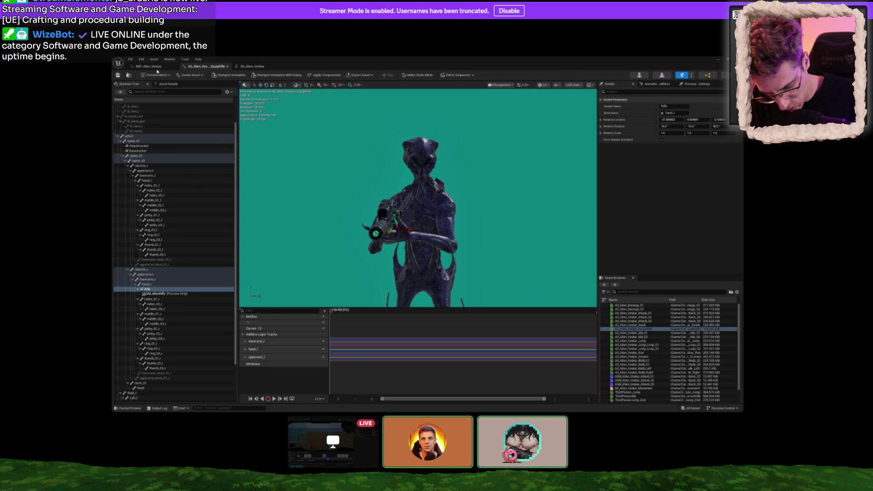
# Recentre the CheckTarget graph, then shrink the ABP_Alien_Veskar editor to reveal the level editor.
pyautogui.click(149, 66)
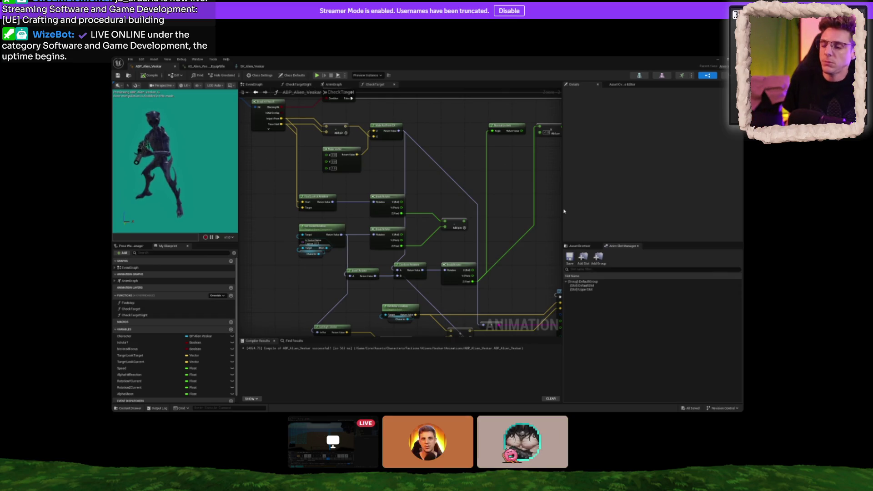
pyautogui.scroll(-5, 450, 200)
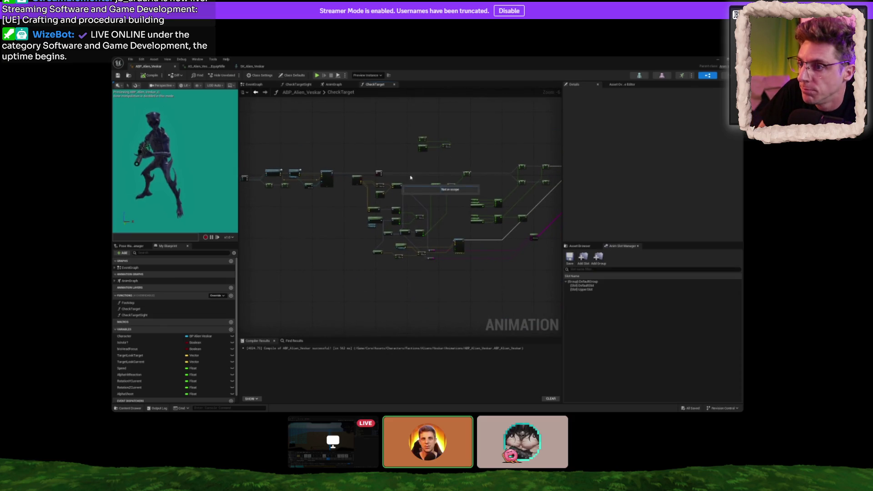
pyautogui.moveTo(410, 164); pyautogui.dragTo(368, 163)
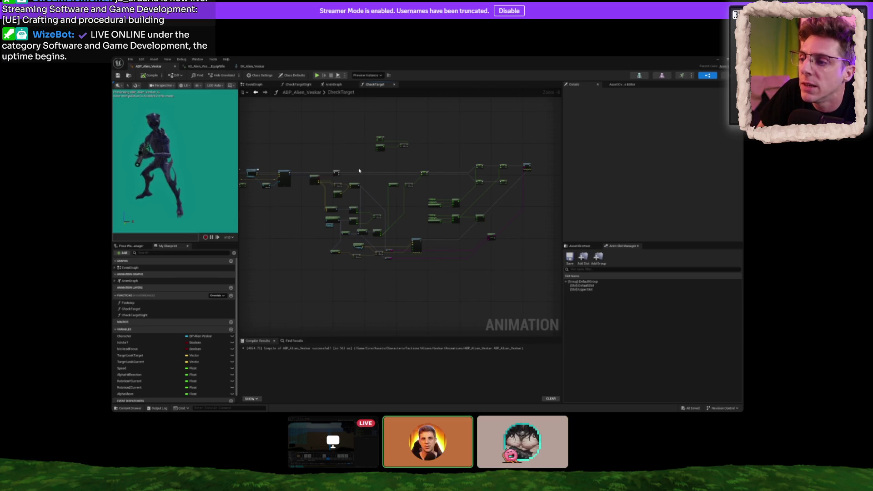
pyautogui.scroll(3, 325, 197)
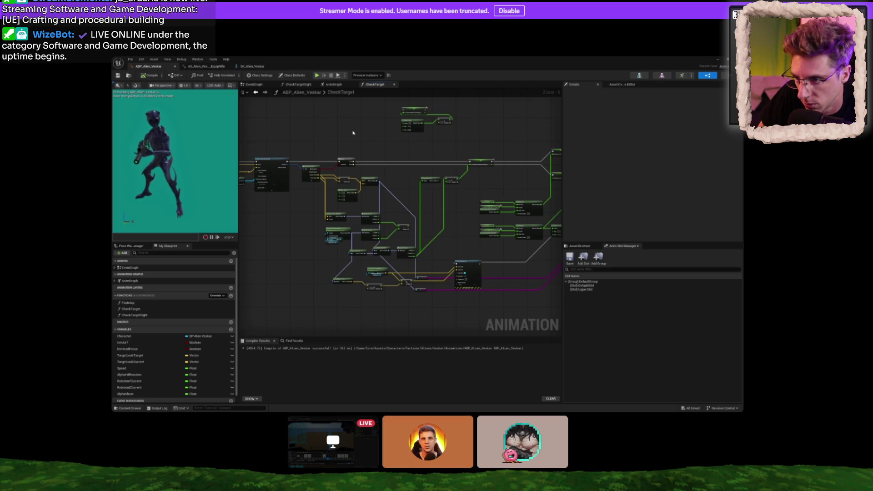
pyautogui.moveTo(414, 59); pyautogui.dragTo(441, 390)
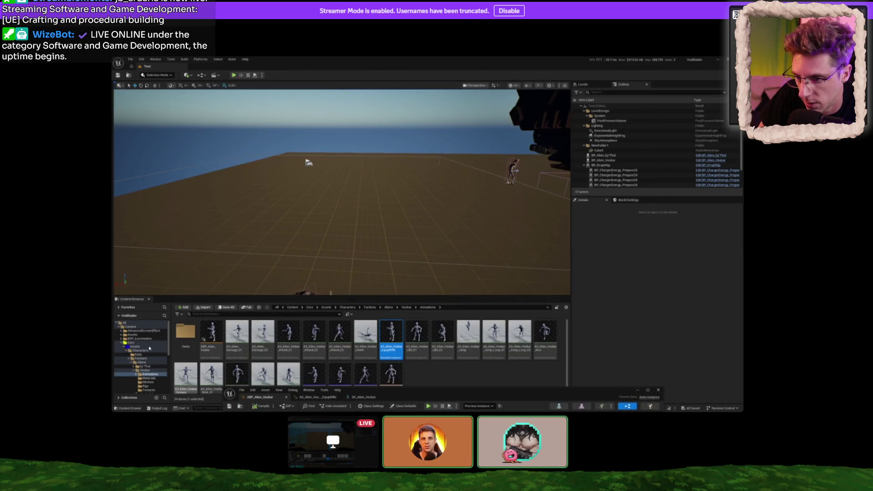
# Browse Core > Blueprints > Characters > NPC > Enemy > Alien > Master > AI and open BT_AI_Alien_Base.
pyautogui.click(128, 358)
pyautogui.click(123, 346)
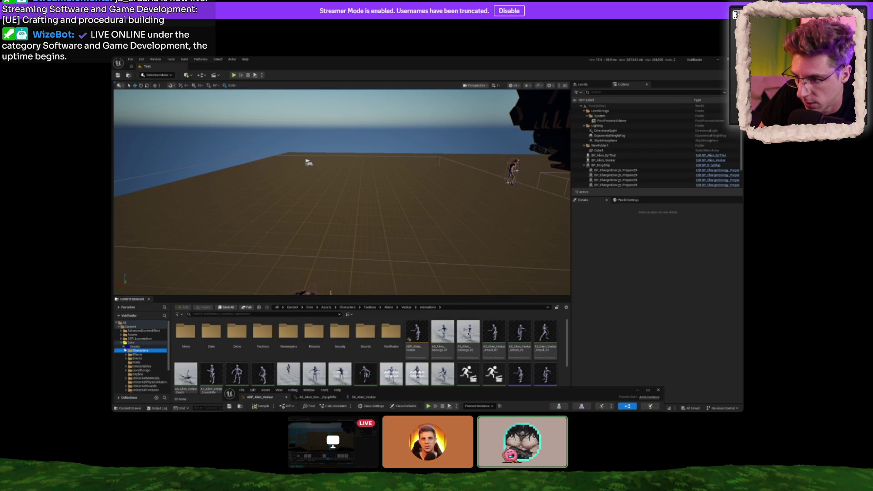
pyautogui.click(135, 351)
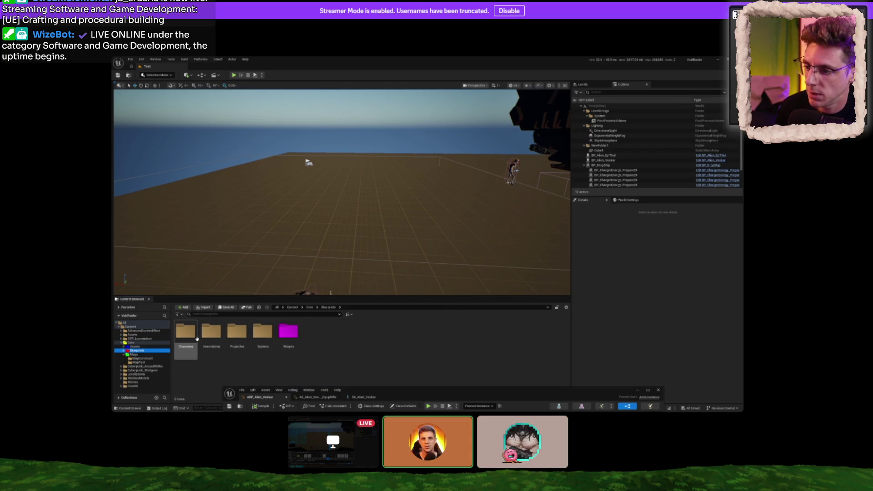
pyautogui.doubleClick(186, 331)
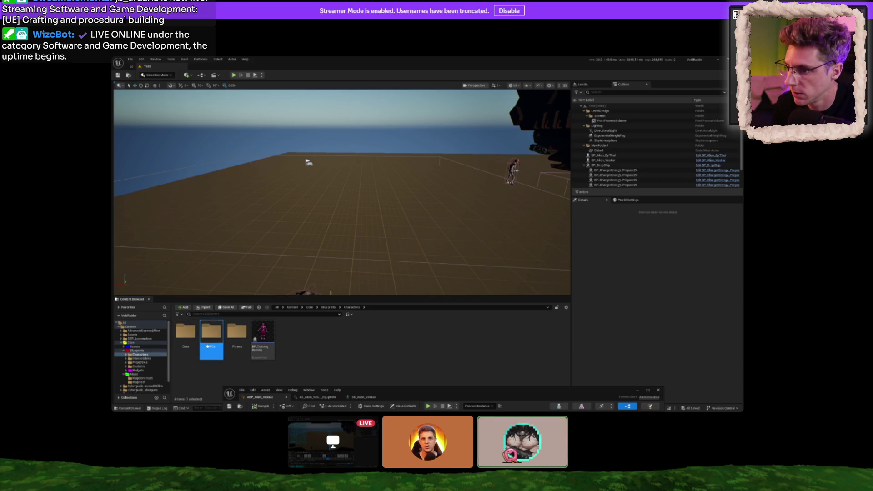
pyautogui.doubleClick(212, 334)
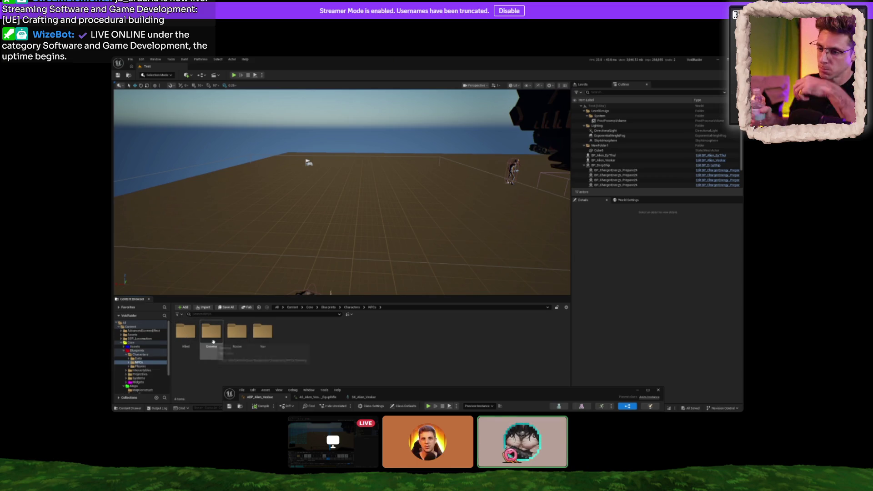
pyautogui.doubleClick(212, 334)
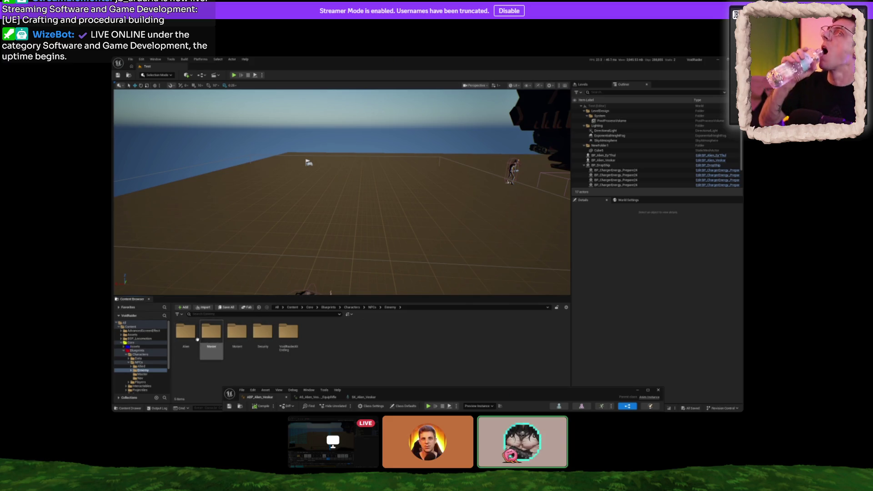
pyautogui.doubleClick(186, 334)
pyautogui.doubleClick(185, 334)
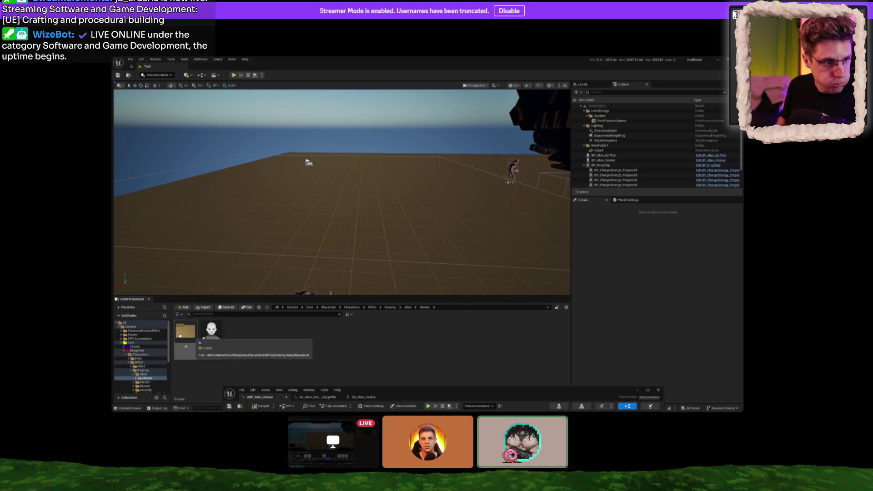
pyautogui.doubleClick(185, 334)
pyautogui.click(211, 341)
pyautogui.doubleClick(211, 343)
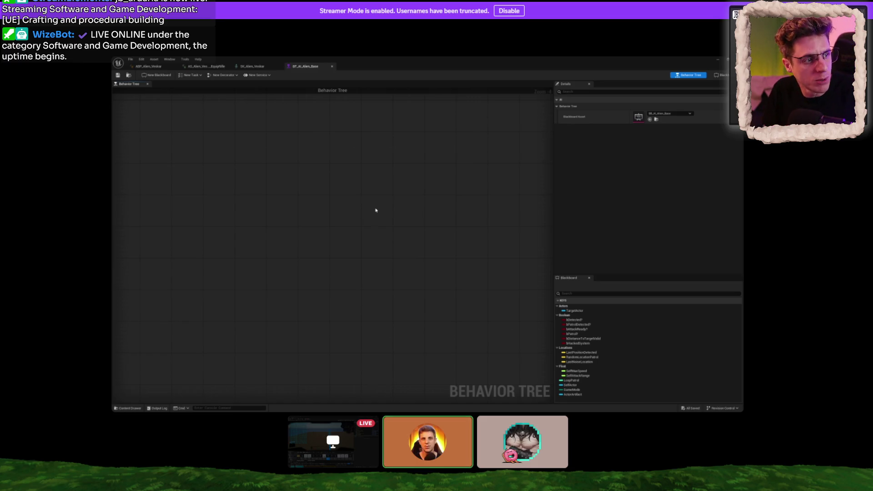
# Zoom into the Chase Target Actor branch of BT_AI_Alien_Base and open the BTTask_FocusActor blueprint.
pyautogui.click(252, 66)
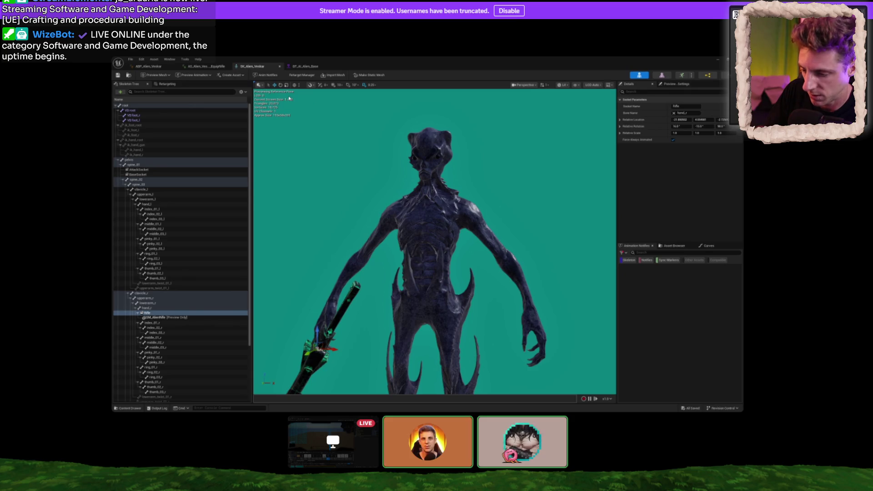
pyautogui.click(305, 66)
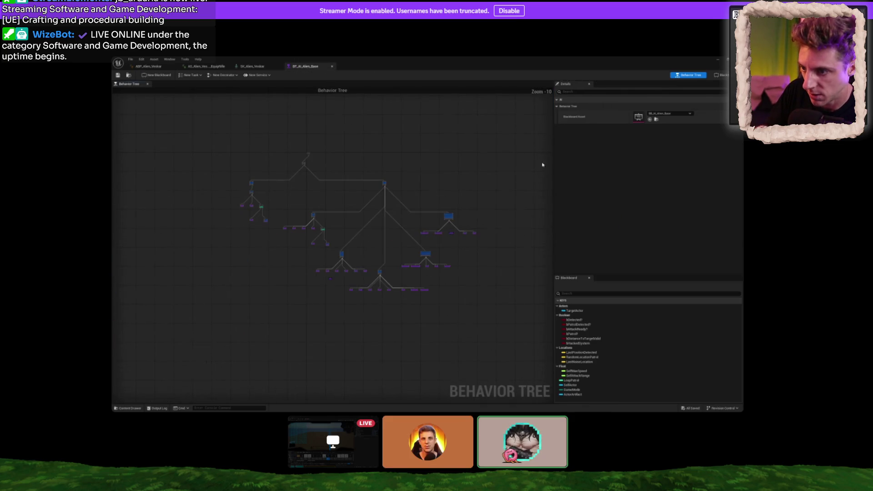
pyautogui.scroll(-2, 384, 227)
pyautogui.scroll(6, 384, 227)
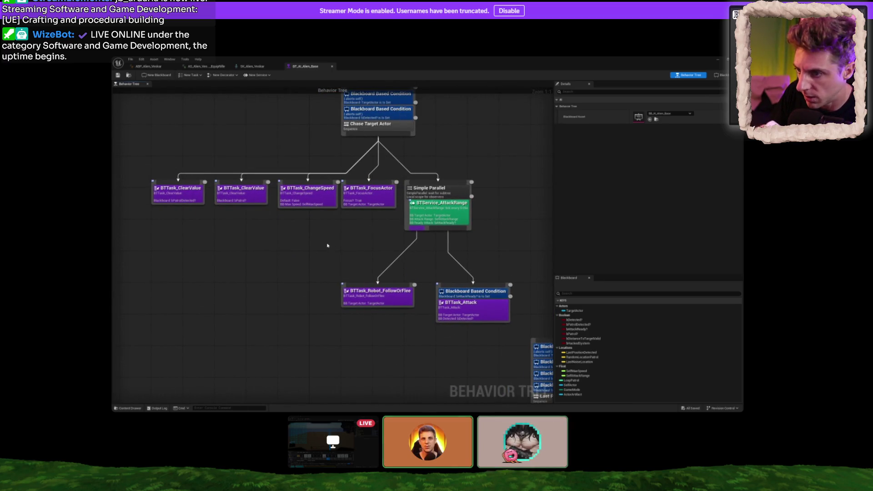
pyautogui.moveTo(327, 245)
pyautogui.mouseDown()
pyautogui.moveTo(352, 247)
pyautogui.moveTo(335, 246)
pyautogui.mouseUp()
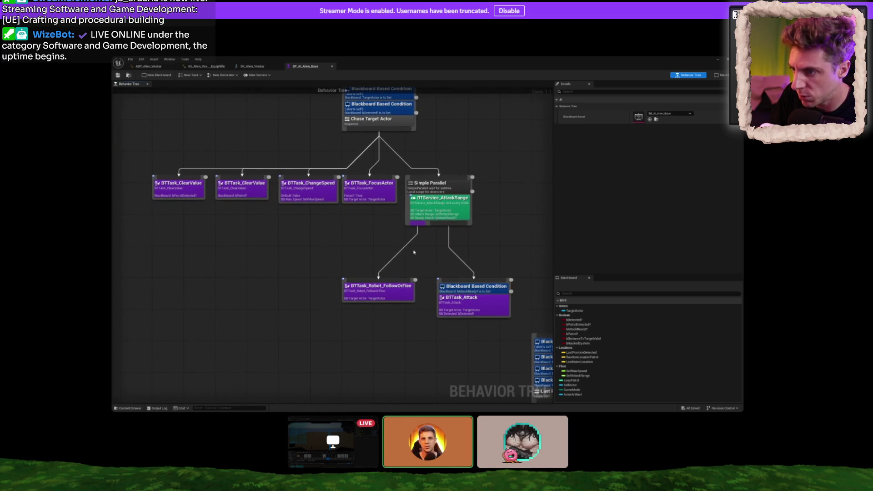
pyautogui.doubleClick(364, 187)
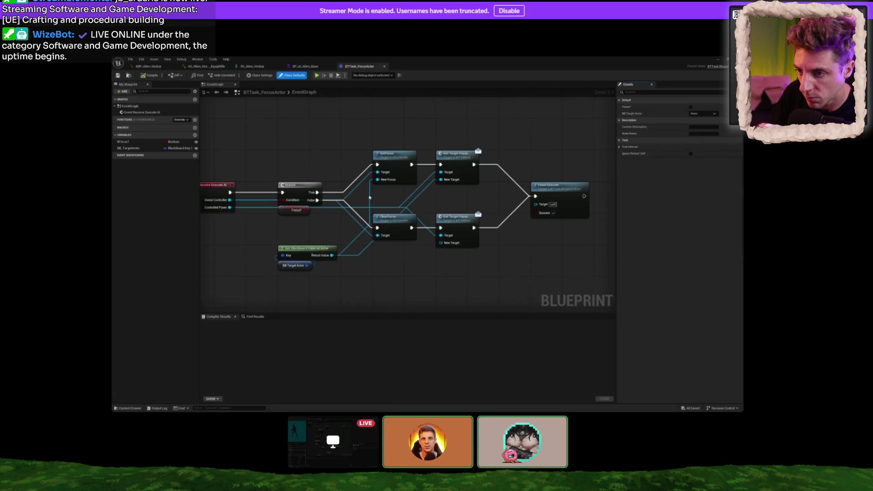
pyautogui.click(410, 211)
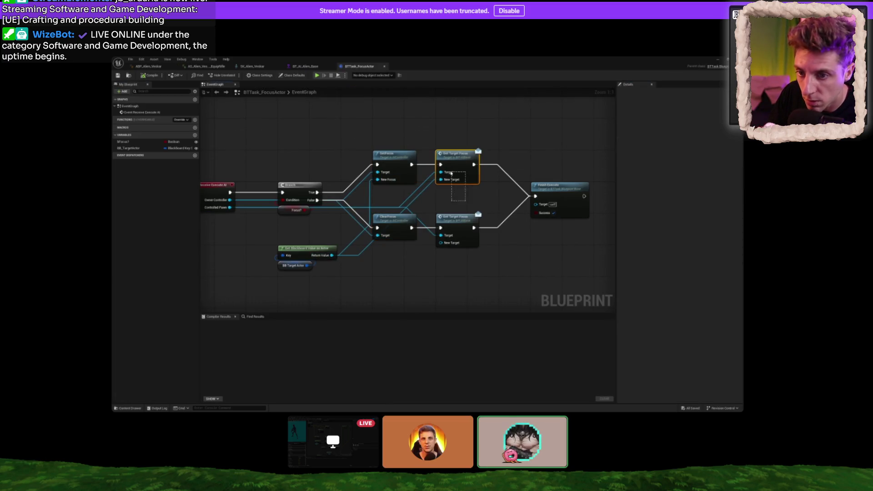
pyautogui.moveTo(457, 195); pyautogui.dragTo(464, 236)
pyautogui.click(538, 140)
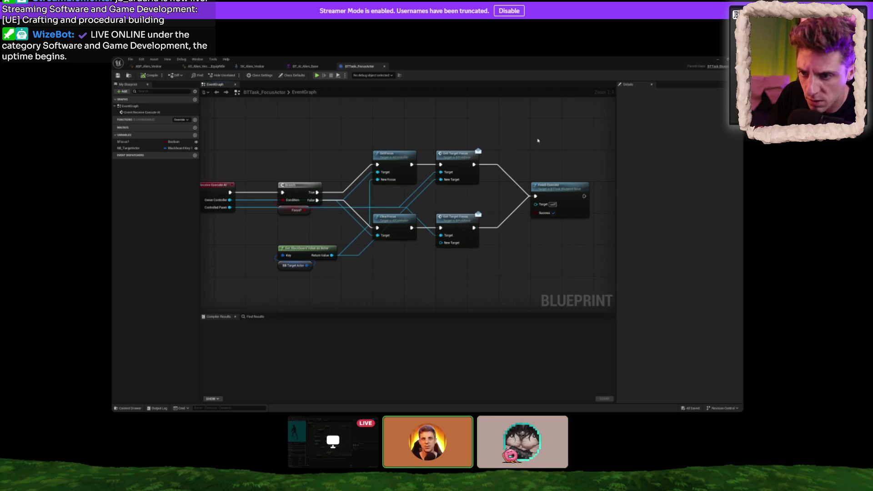
pyautogui.click(393, 171)
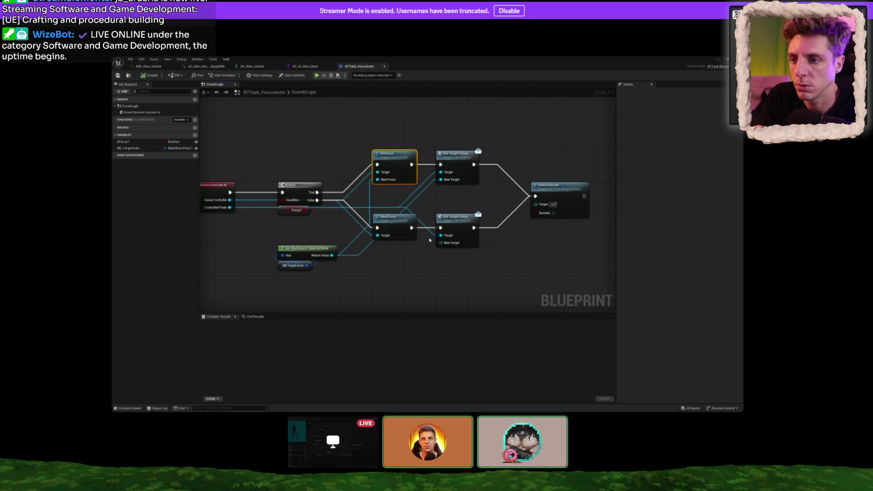
# Open the BTTask_Robot_FollowOrFlee task blueprint, then return to the BTTask_FocusActor graph.
pyautogui.click(305, 67)
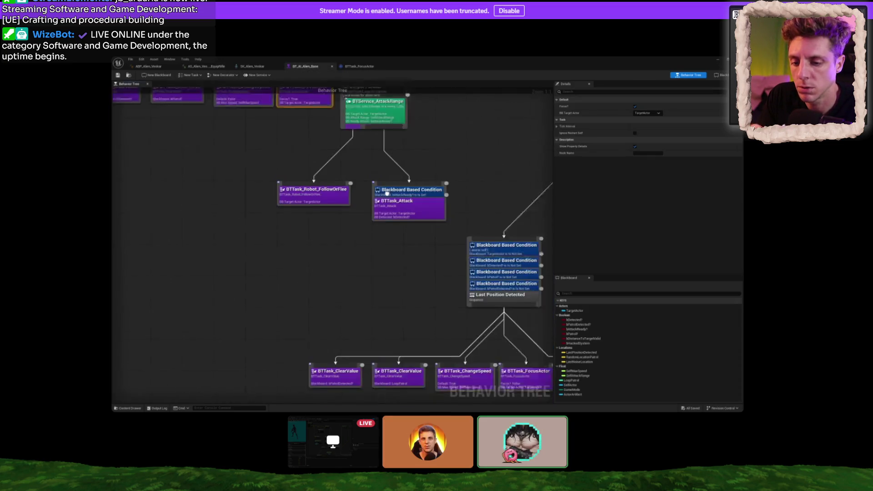
pyautogui.click(371, 232)
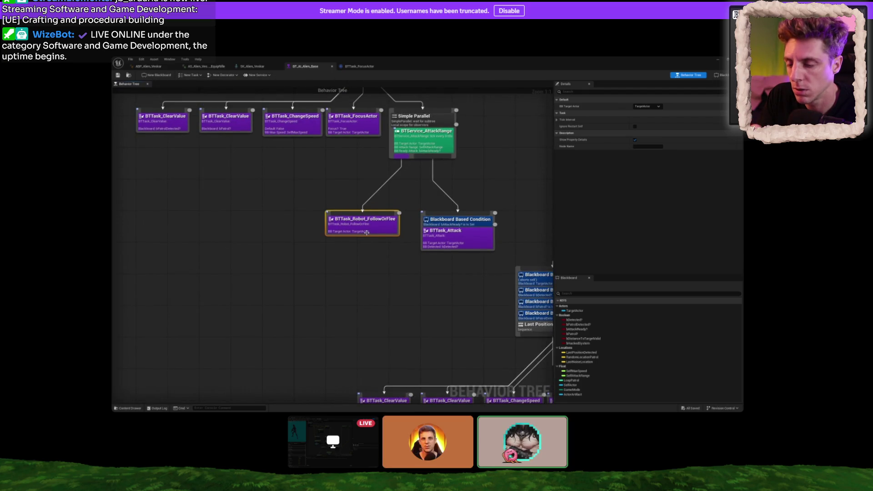
pyautogui.doubleClick(367, 226)
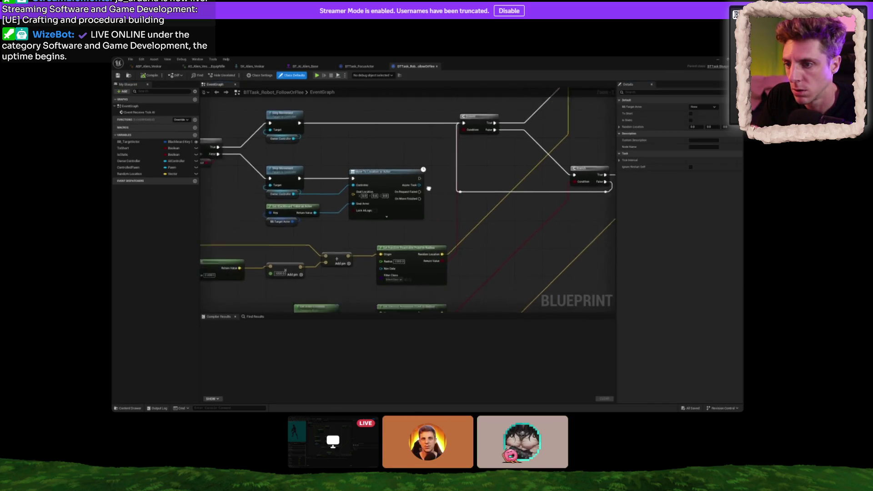
pyautogui.click(399, 164)
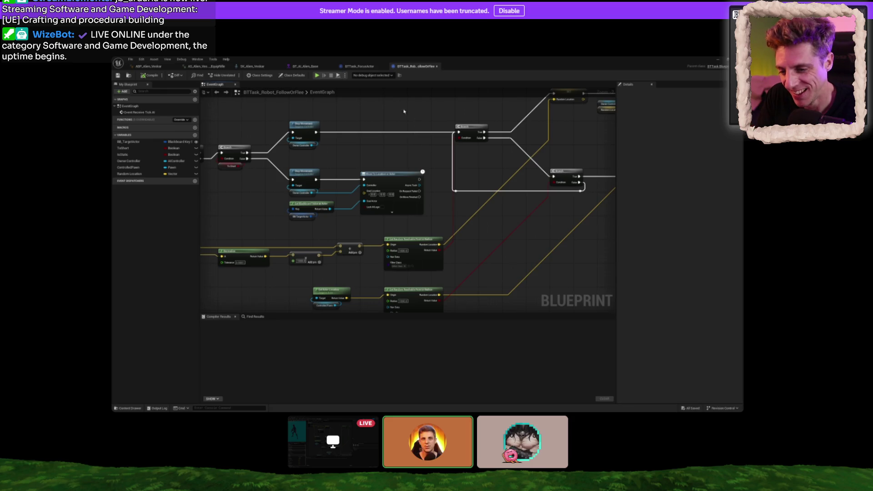
pyautogui.click(361, 66)
pyautogui.click(374, 105)
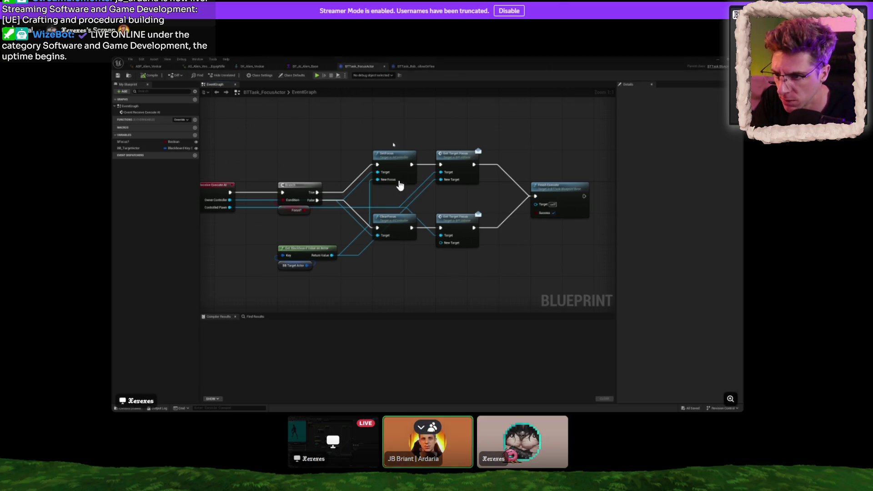
pyautogui.scroll(5, 400, 184)
pyautogui.scroll(-2, 399, 182)
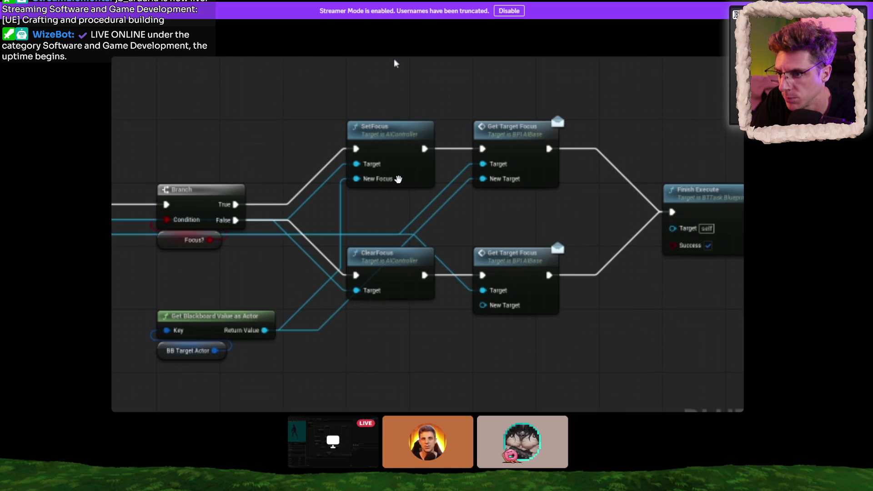
pyautogui.moveTo(396, 64)
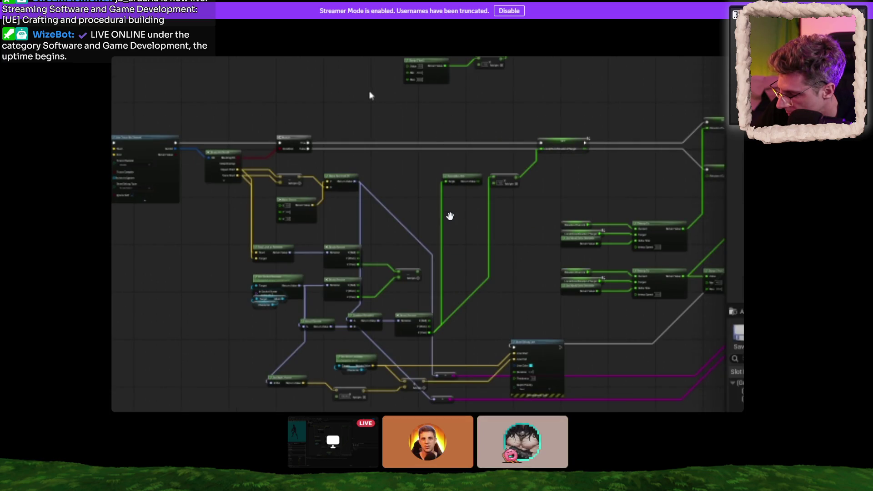
# Look over the rotation and trace nodes in the ABP_Alien_Veskar CheckTarget graph.
pyautogui.moveTo(449, 216)
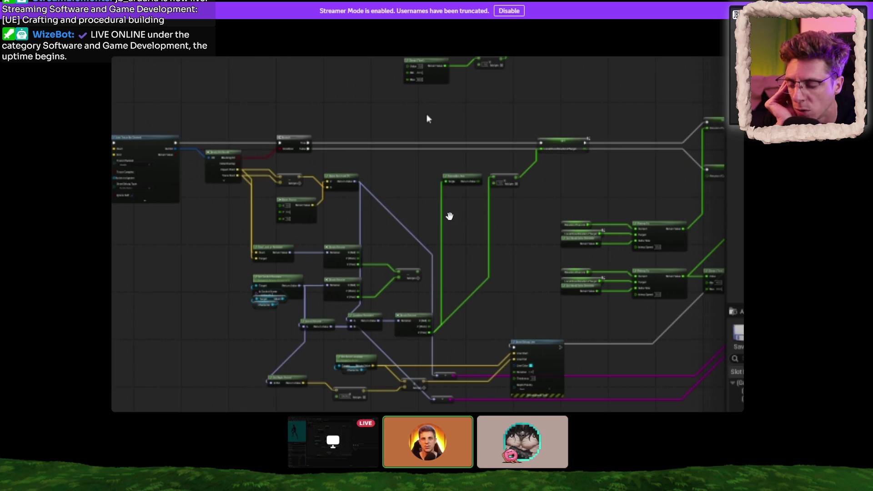
# Add a Get Actor Rotation node from the Character reference below the socket rotation nodes.
pyautogui.scroll(5, 223, 350)
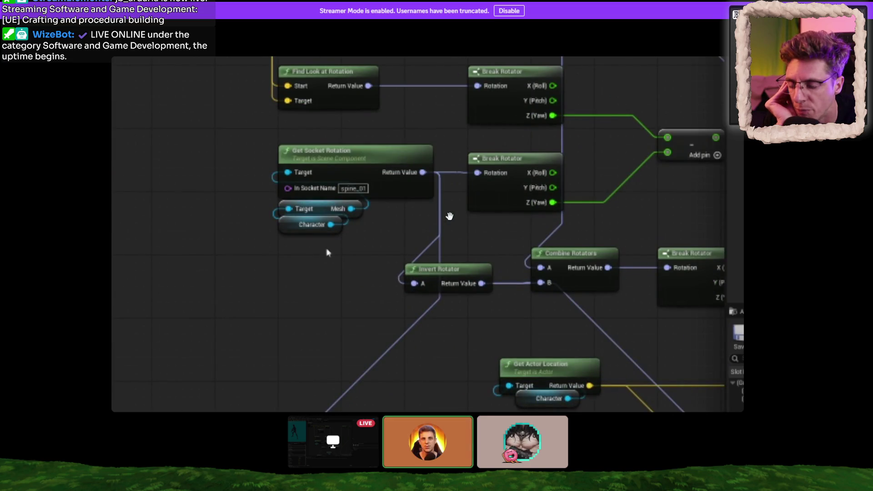
pyautogui.moveTo(331, 225); pyautogui.dragTo(274, 277)
pyautogui.write('ac')
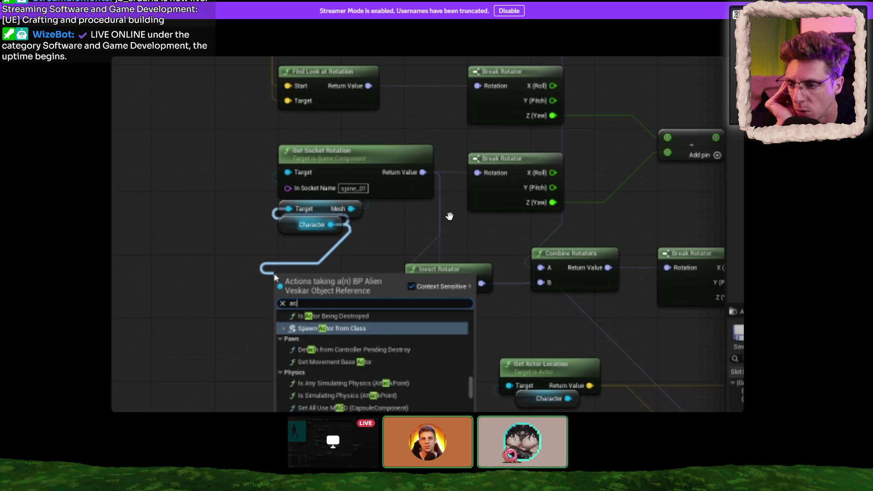
pyautogui.write('tor rota')
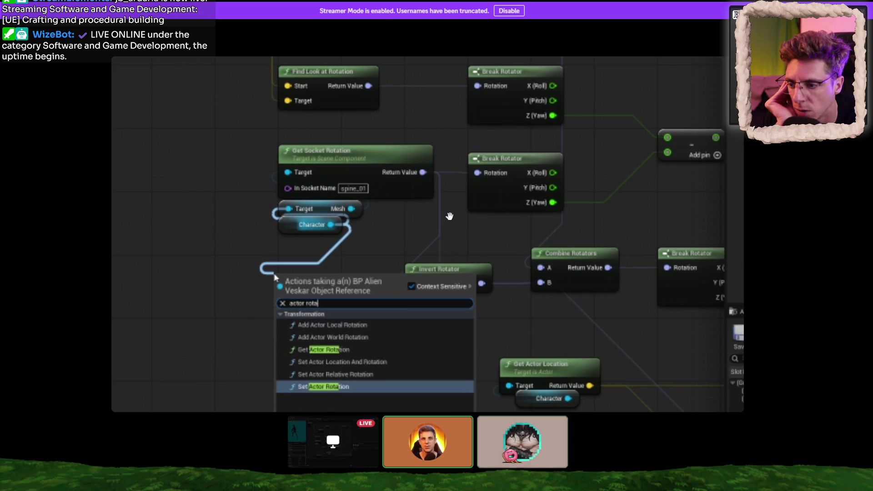
pyautogui.press('Up')
pyautogui.press('Up')
pyautogui.press('Up')
pyautogui.press('Return')
pyautogui.moveTo(293, 298)
pyautogui.mouseDown()
pyautogui.moveTo(168, 348)
pyautogui.moveTo(152, 363)
pyautogui.mouseUp()
pyautogui.moveTo(218, 362)
pyautogui.mouseDown()
pyautogui.moveTo(270, 357)
pyautogui.moveTo(293, 409)
pyautogui.mouseUp()
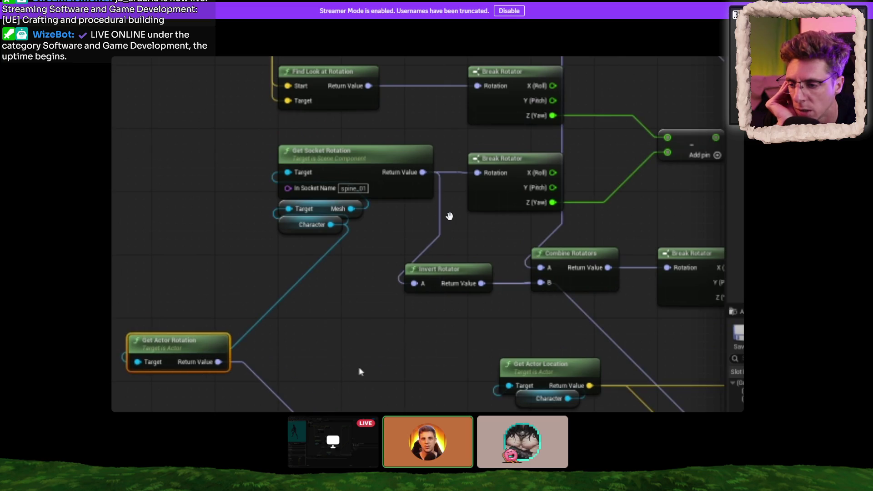
pyautogui.moveTo(359, 372); pyautogui.dragTo(332, 298)
pyautogui.scroll(-1, 335, 306)
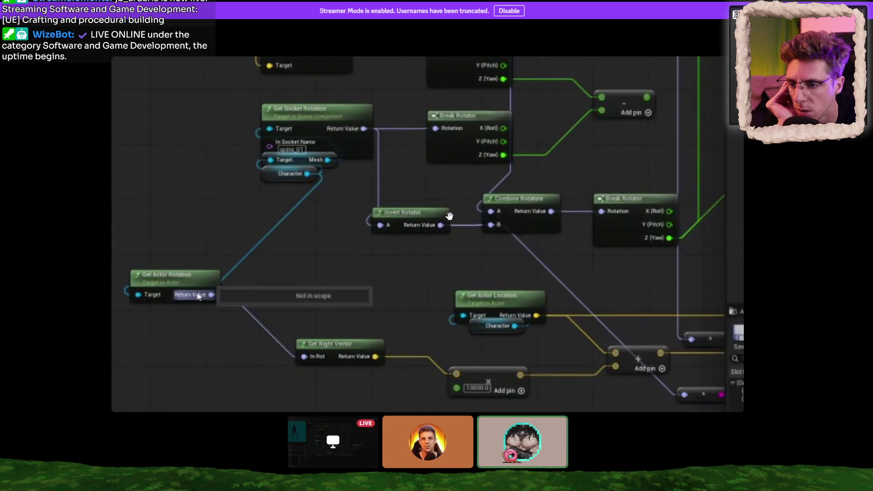
# Feed Get Actor Rotation through Get Forward Vector into the multiply, save, and play-test.
pyautogui.moveTo(198, 296); pyautogui.dragTo(205, 411)
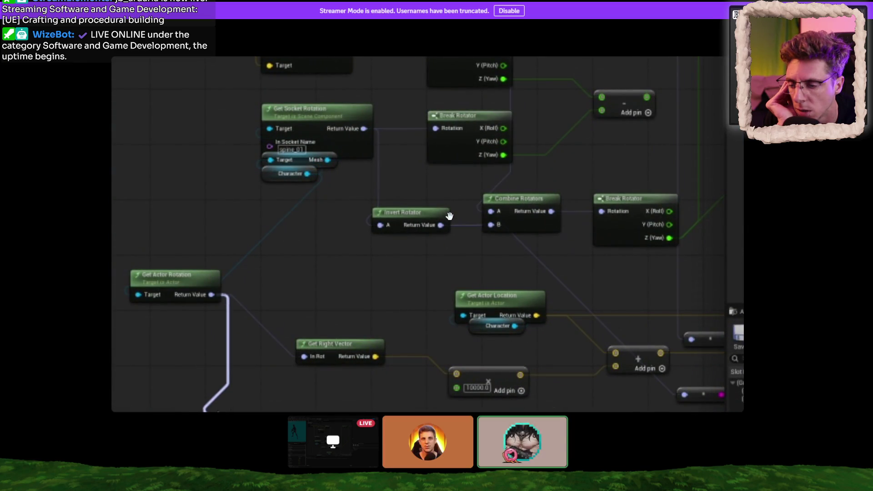
pyautogui.moveTo(204, 412); pyautogui.dragTo(204, 411)
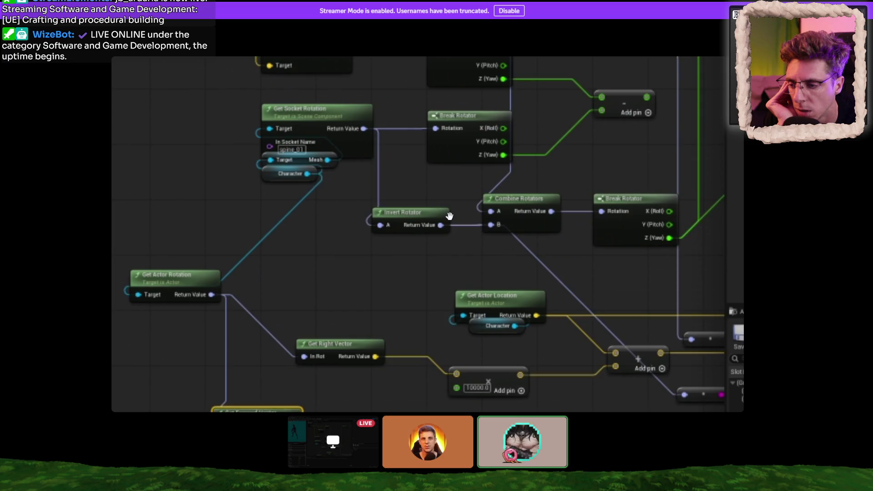
pyautogui.moveTo(282, 411)
pyautogui.mouseDown()
pyautogui.moveTo(456, 373)
pyautogui.moveTo(348, 340)
pyautogui.moveTo(354, 378)
pyautogui.mouseUp()
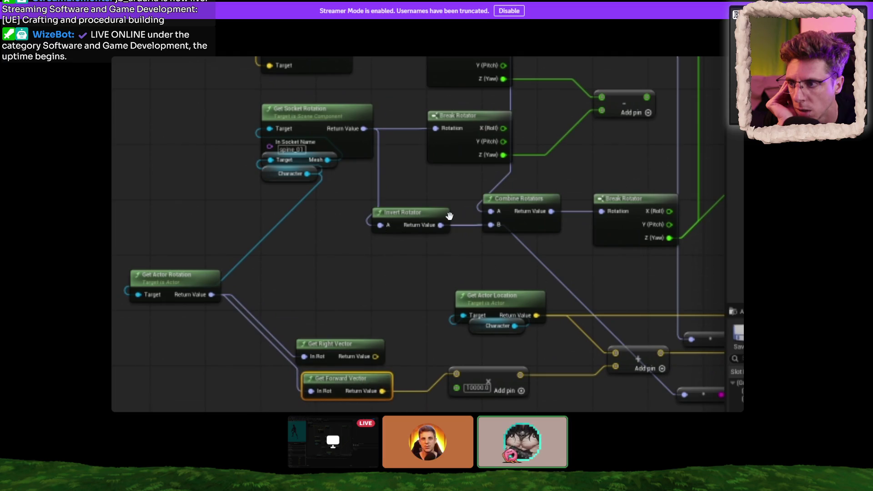
pyautogui.hotkey('ctrl', 's')
pyautogui.hotkey('alt', 'p')
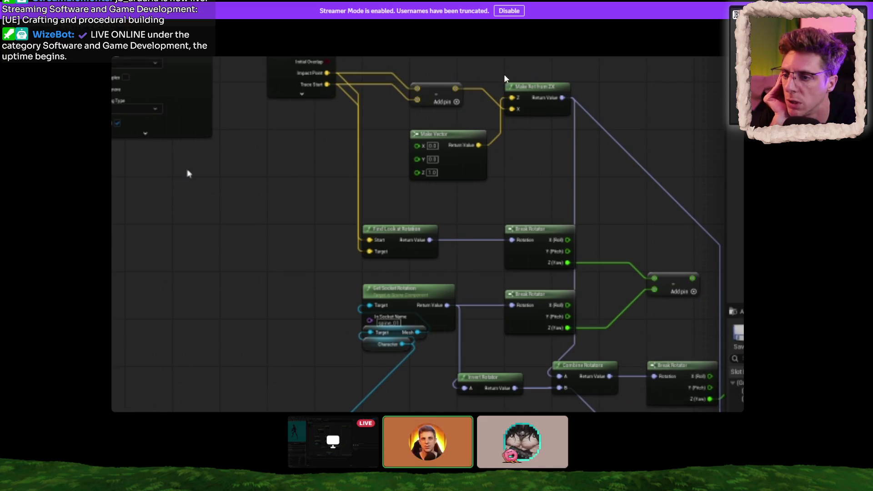
pyautogui.scroll(-5, 189, 174)
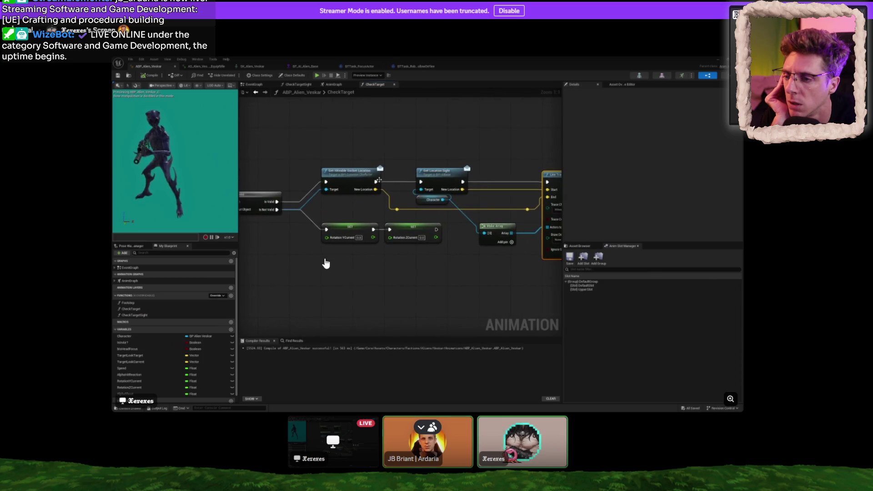
pyautogui.scroll(5, 325, 262)
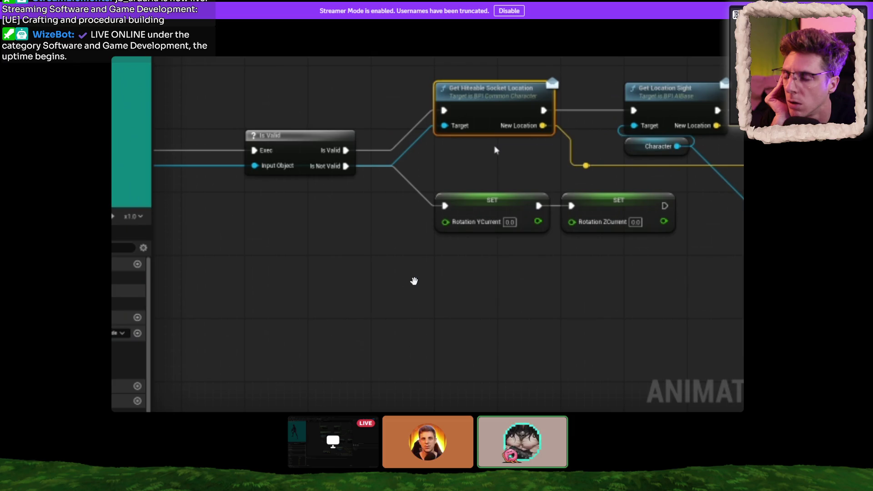
pyautogui.moveTo(413, 278)
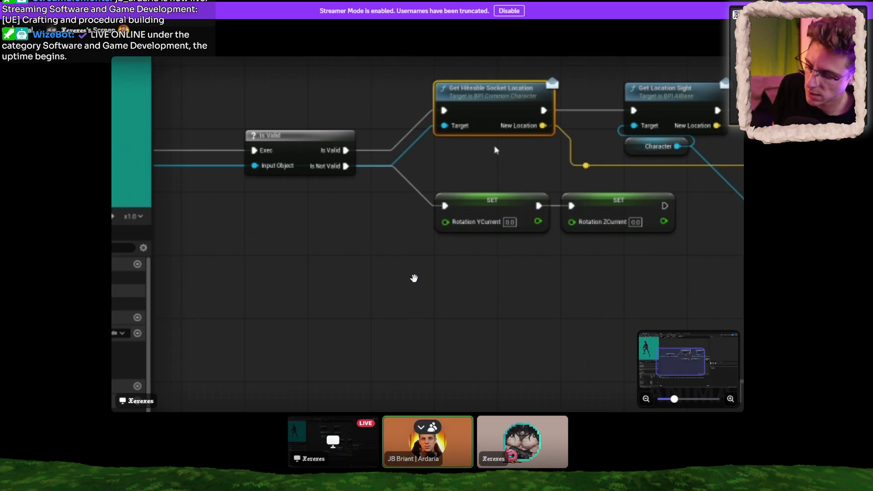
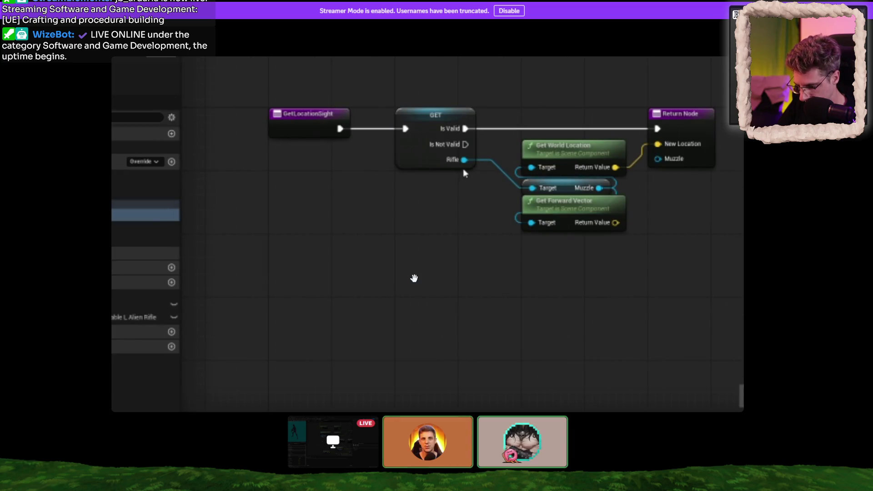
# Wire the rifle's Muzzle pin into the GetLocationSight Return Node's Muzzle input.
pyautogui.moveTo(599, 187); pyautogui.dragTo(672, 165)
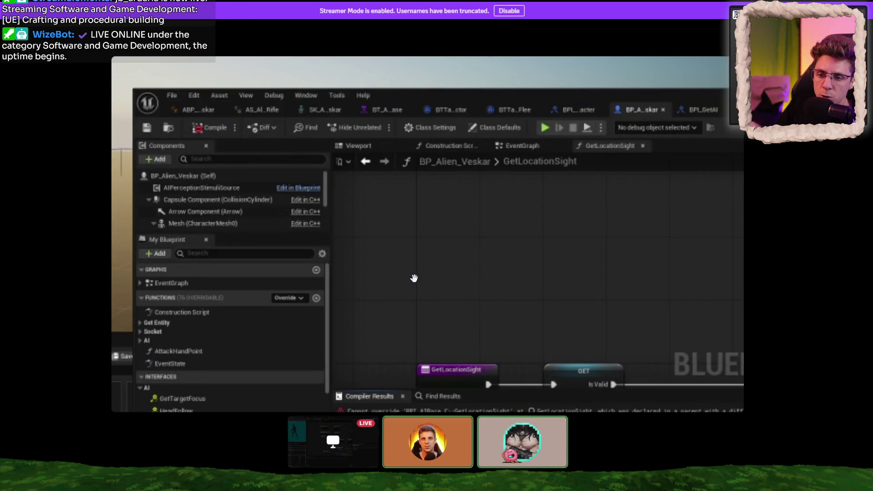
# Save the modified Test map using Save Selected.
pyautogui.hotkey('ctrl', 'shift', 's')
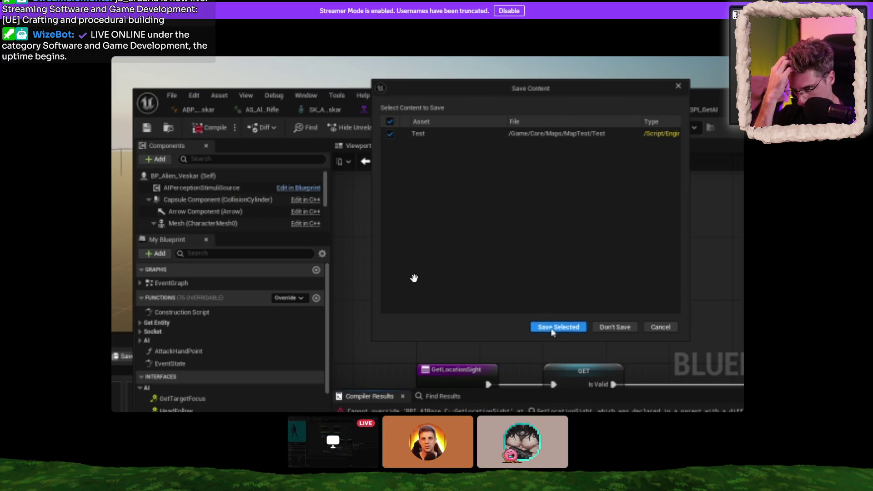
pyautogui.click(552, 329)
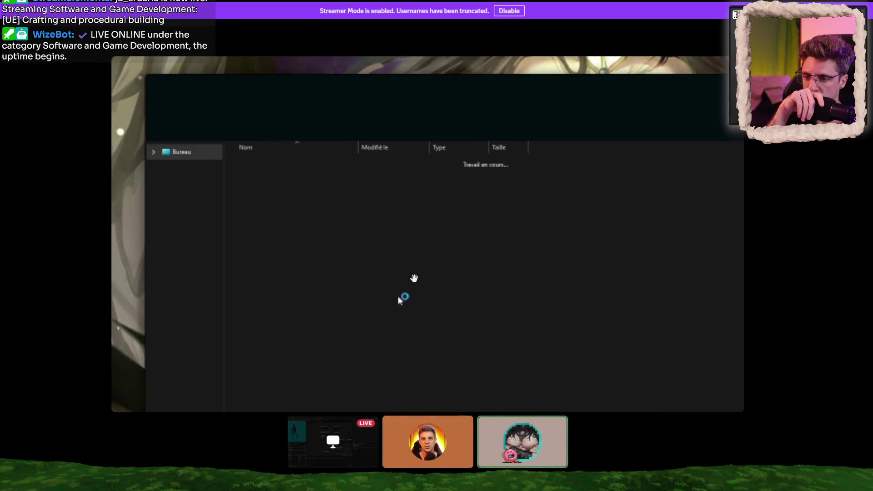
# Open the VoidRaider folder and launch VoidRaider.uproject in Unreal Editor.
pyautogui.click(257, 233)
pyautogui.doubleClick(257, 233)
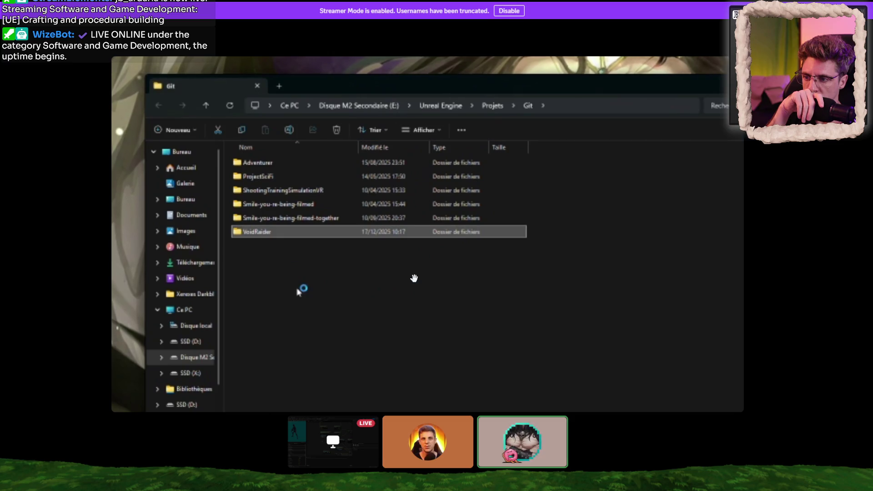
pyautogui.click(256, 398)
pyautogui.doubleClick(257, 398)
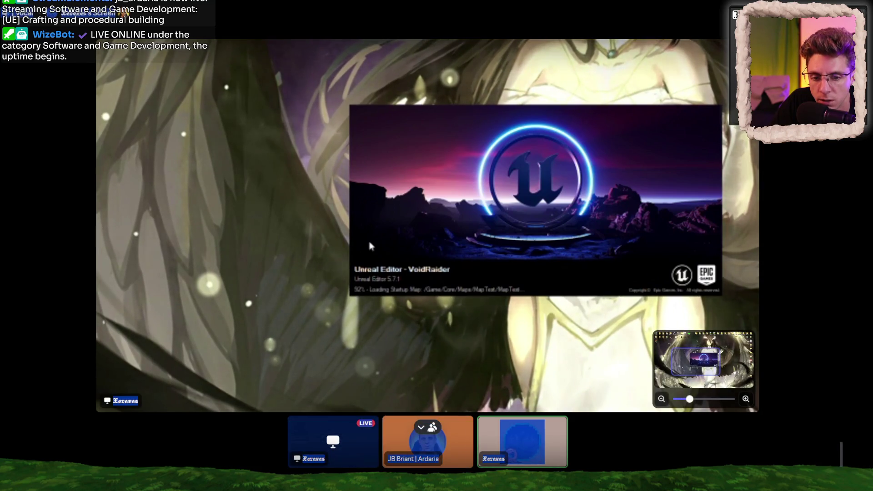
# Leave the fullscreen stream and shrink Discord to a smaller window on the left.
pyautogui.press('Escape')
pyautogui.moveTo(636, 16)
pyautogui.mouseDown()
pyautogui.moveTo(620, 34)
pyautogui.moveTo(570, 28)
pyautogui.moveTo(560, 14)
pyautogui.mouseUp()
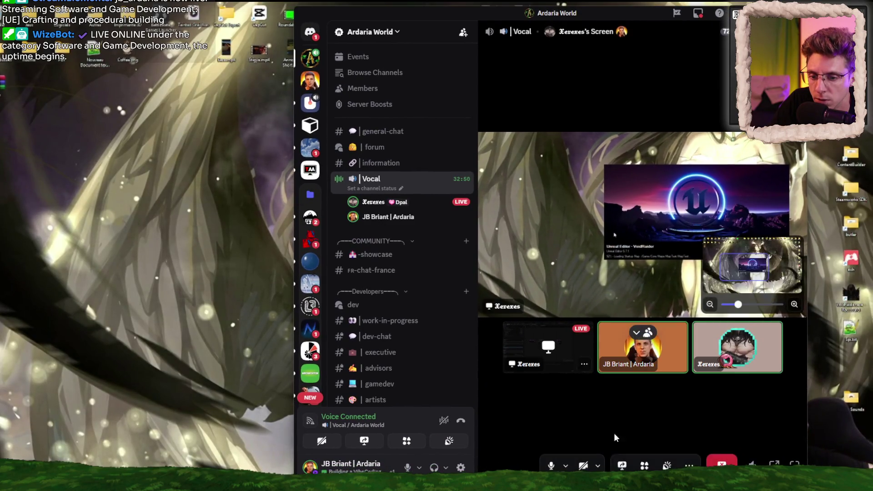
pyautogui.moveTo(613, 487)
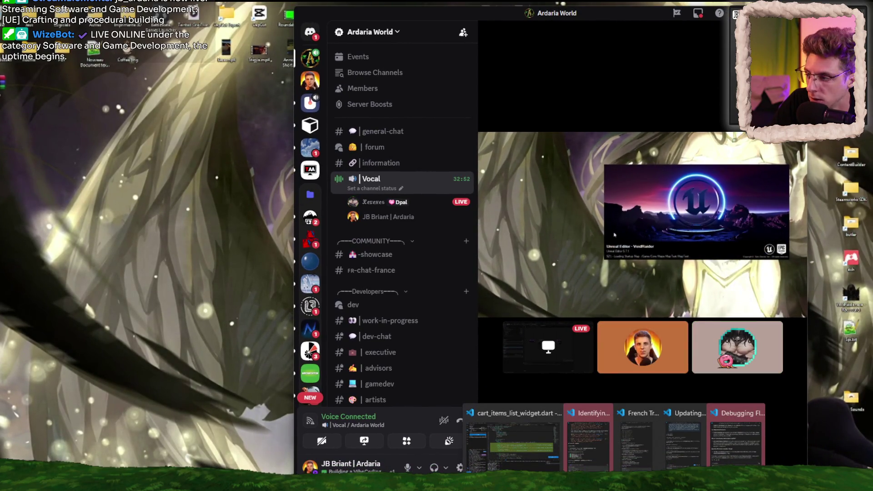
pyautogui.moveTo(586, 459)
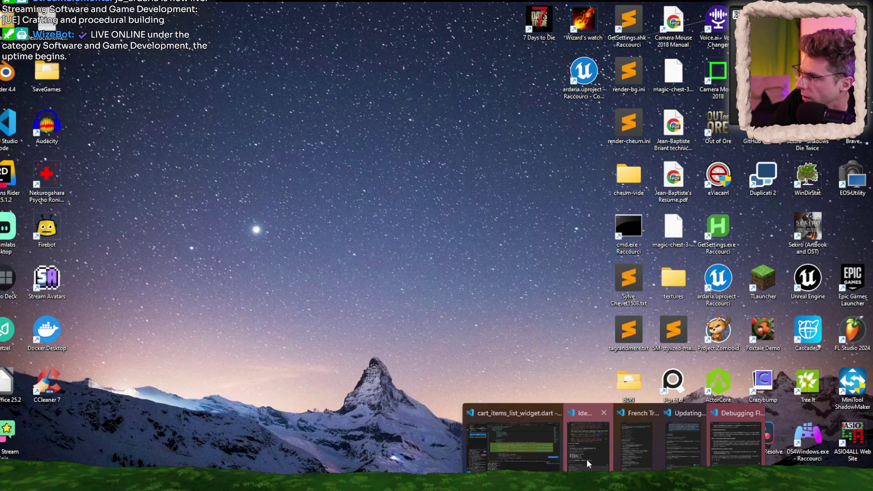
pyautogui.moveTo(634, 452)
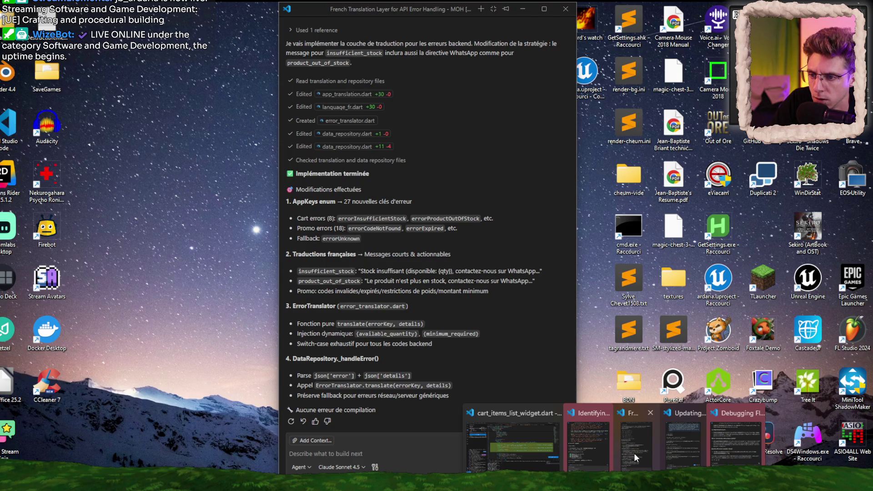
# Close the French Translation chat window and stretch the Flutter setState debugging chat taller.
pyautogui.click(642, 454)
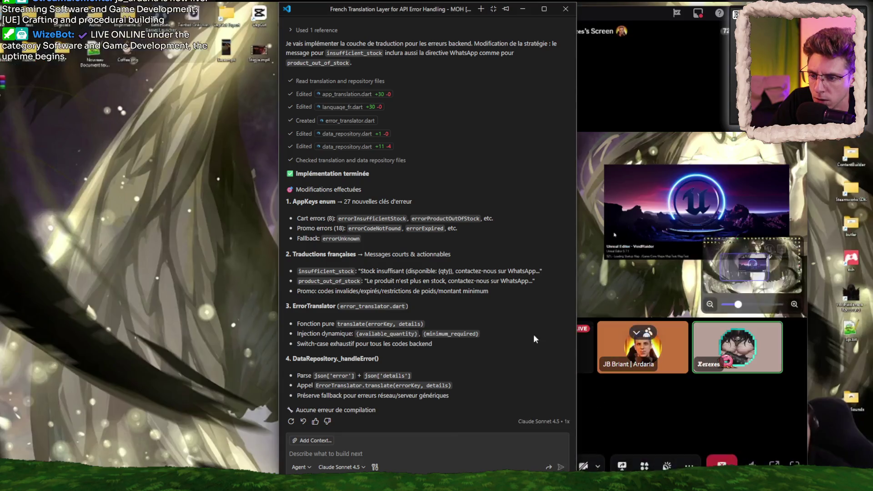
pyautogui.click(566, 9)
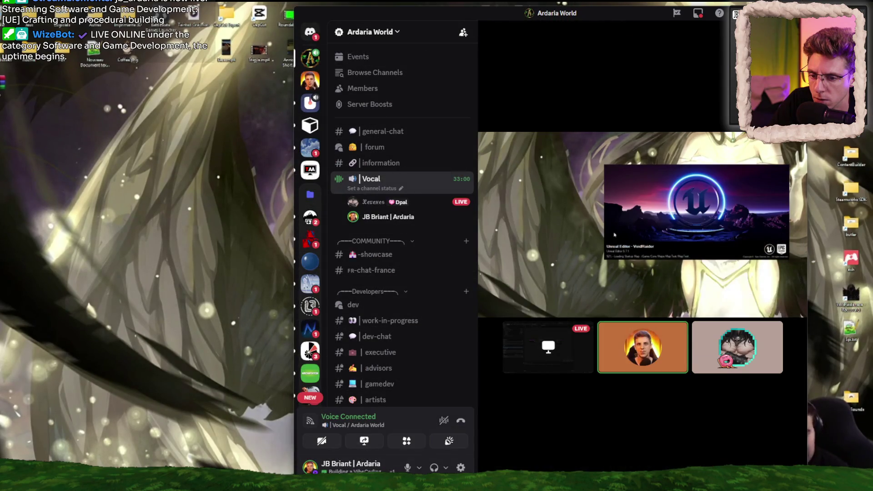
pyautogui.moveTo(637, 460)
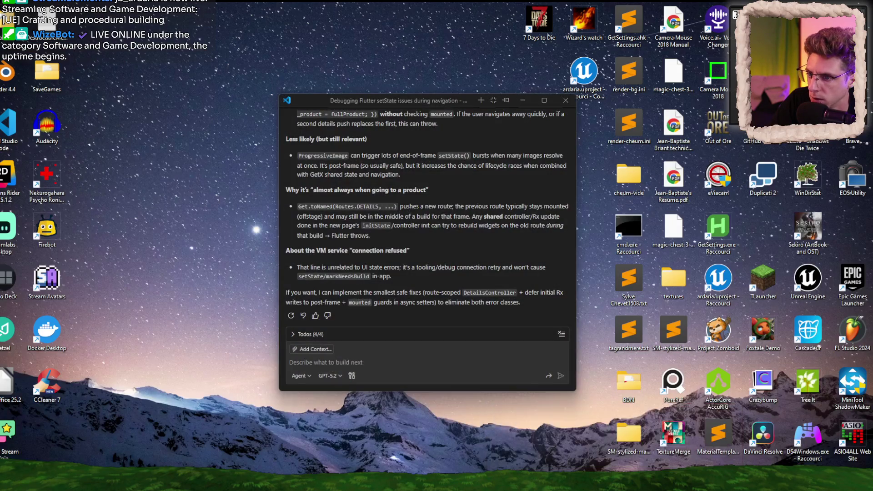
pyautogui.click(727, 450)
pyautogui.moveTo(414, 94); pyautogui.dragTo(415, 18)
# Scroll through the Flutter setState debugging chat to review its contents.
pyautogui.scroll(10, 418, 202)
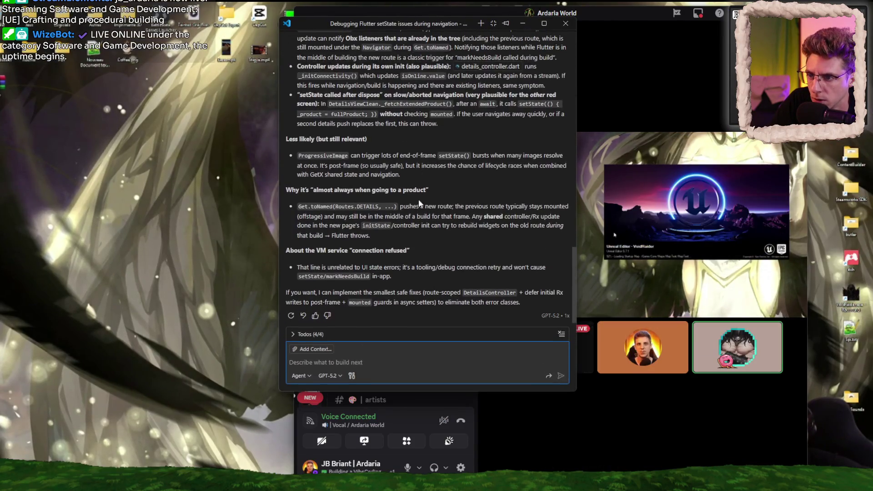
pyautogui.scroll(6, 421, 209)
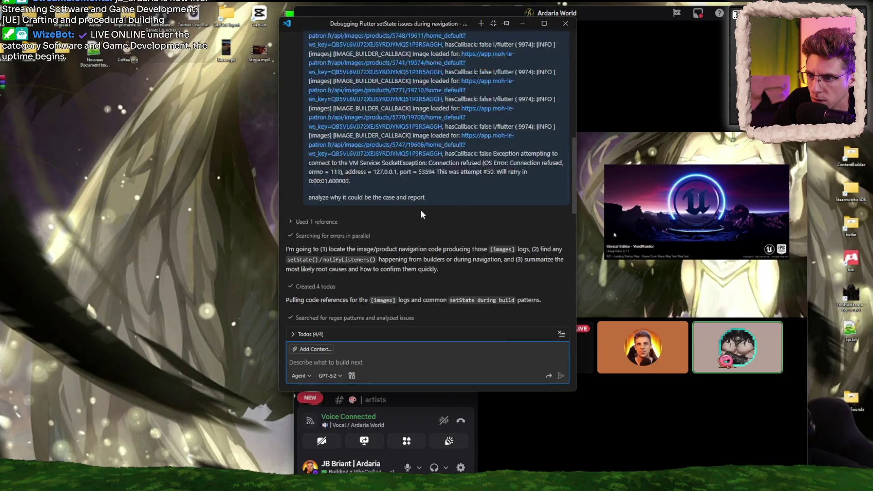
pyautogui.scroll(-3, 418, 216)
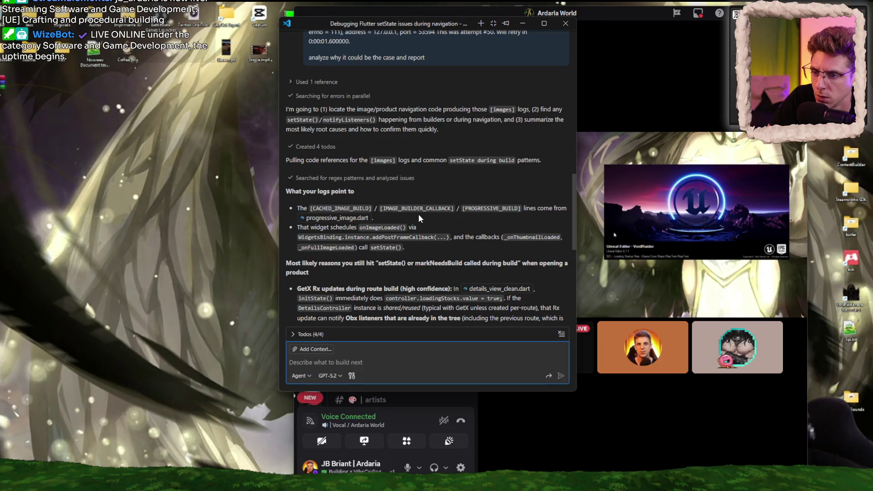
pyautogui.scroll(-1, 419, 218)
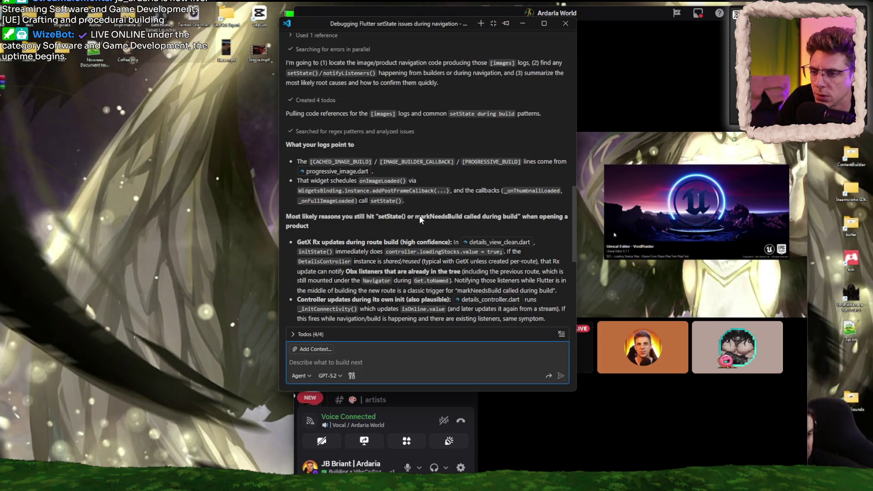
pyautogui.scroll(-5, 419, 215)
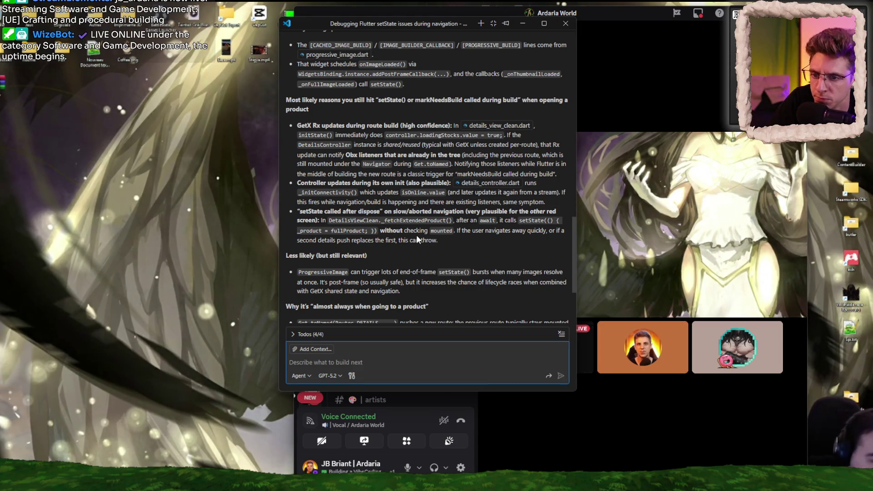
pyautogui.scroll(-3, 413, 232)
pyautogui.scroll(-1, 430, 206)
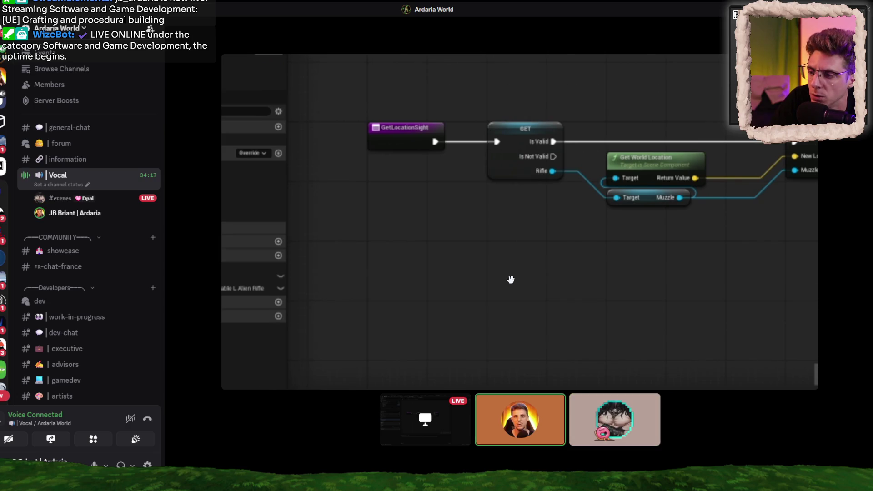
# Show ABP_Alien_Veskar's CheckTarget function graph.
pyautogui.moveTo(526, 253)
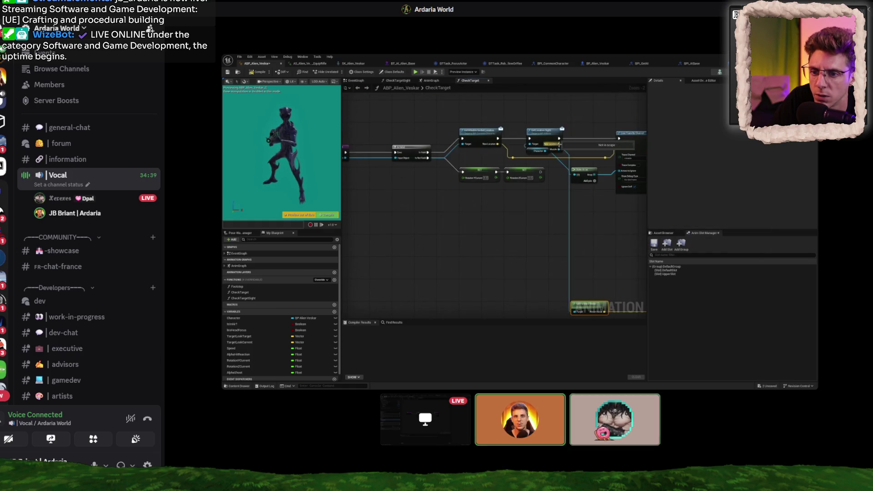
# Watch the stream fullscreen as Line Trace By Channel, Break Hit Result and Find Look at Rotation are added and compiled.
pyautogui.moveTo(495, 191)
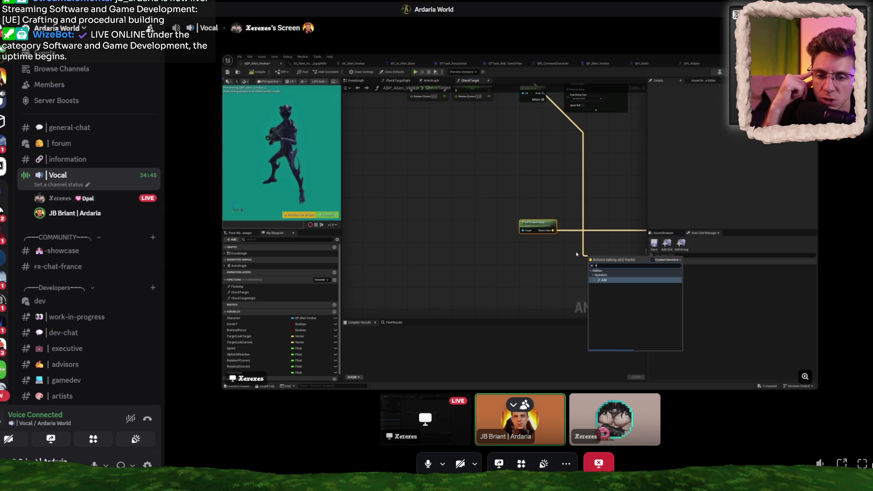
pyautogui.click(862, 463)
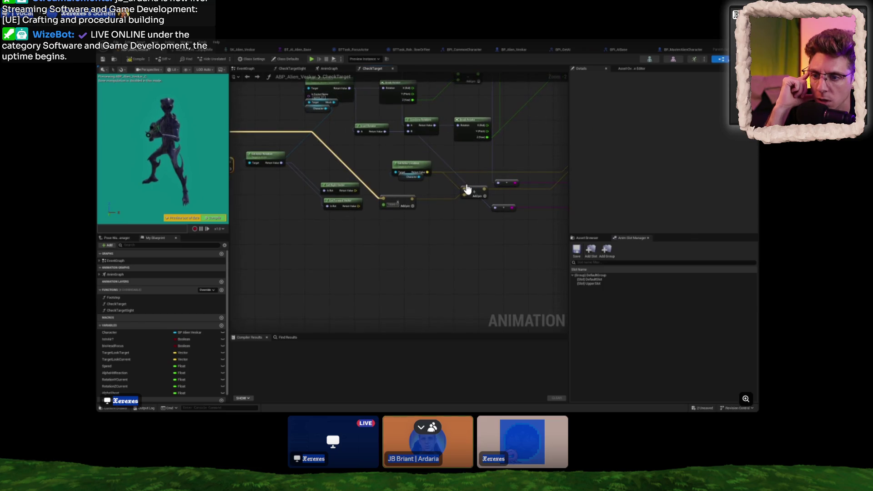
pyautogui.scroll(3, 468, 190)
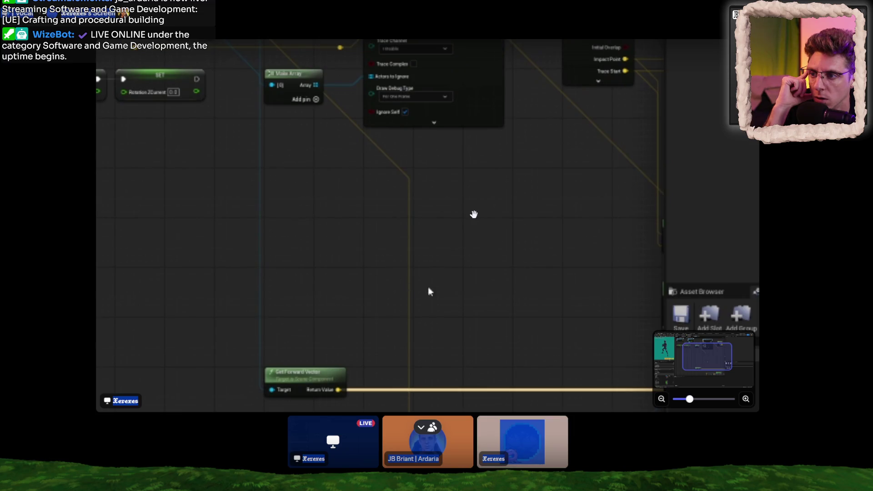
pyautogui.scroll(-3, 429, 291)
pyautogui.scroll(2, 440, 217)
pyautogui.scroll(-3, 452, 224)
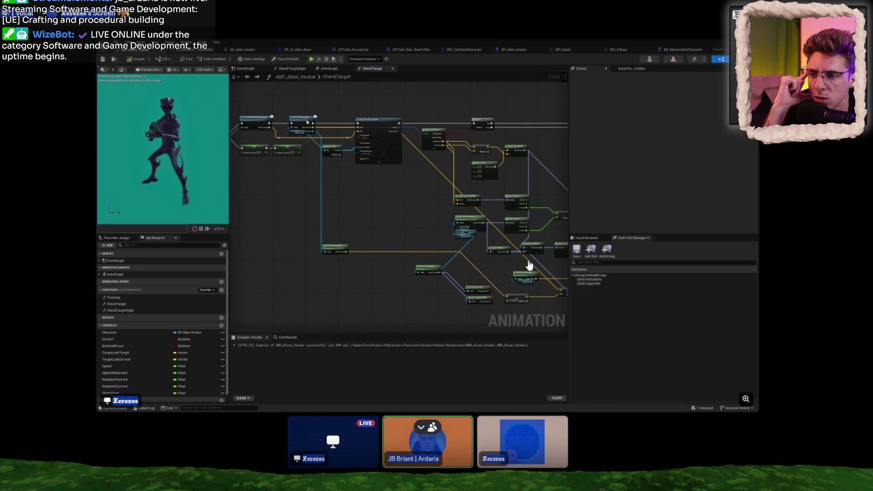
pyautogui.scroll(3, 386, 238)
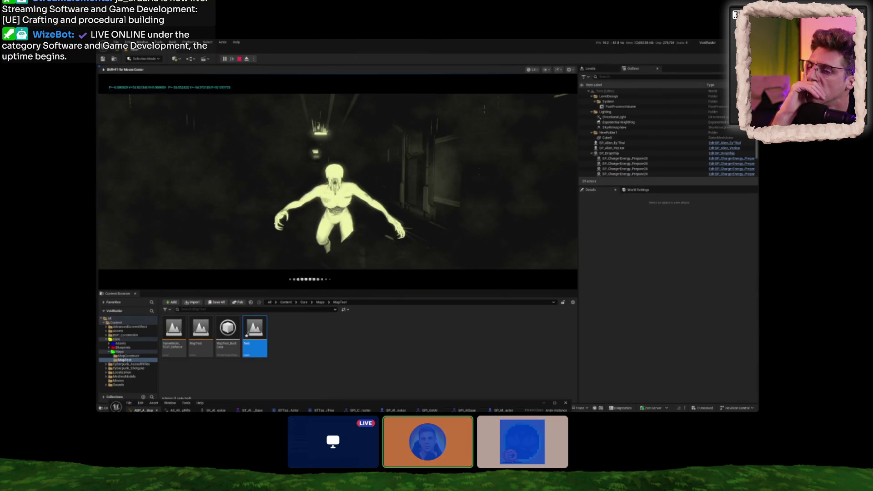
# Run Play In Editor and watch the alien's blue sight-trace beam.
pyautogui.moveTo(432, 273)
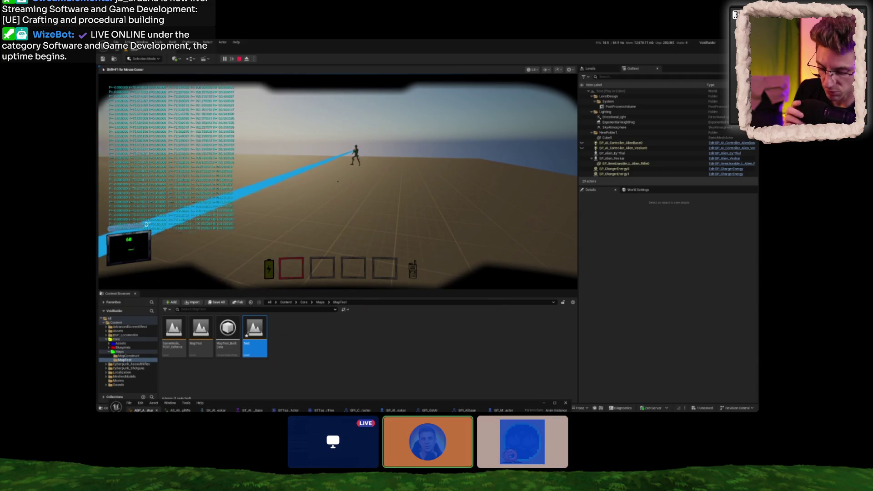
# Stop play, pan CheckTarget, and pull a connection from the Muzzle output.
pyautogui.press('Escape')
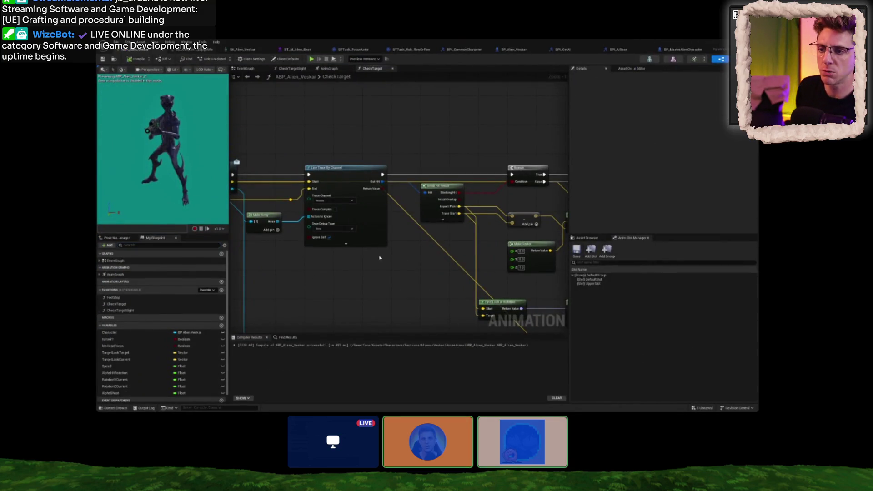
pyautogui.moveTo(380, 258)
pyautogui.mouseDown()
pyautogui.moveTo(370, 155)
pyautogui.moveTo(385, 254)
pyautogui.mouseUp()
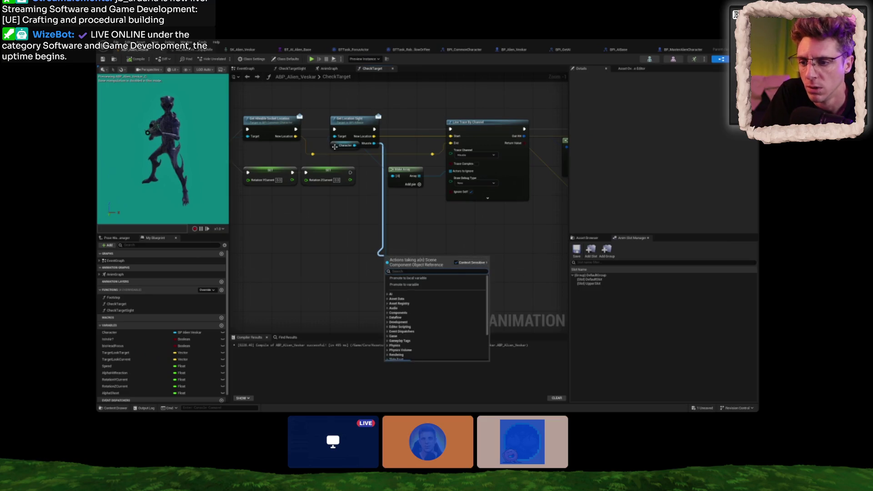
pyautogui.moveTo(374, 144); pyautogui.dragTo(450, 143)
pyautogui.click(336, 147)
pyautogui.moveTo(498, 263)
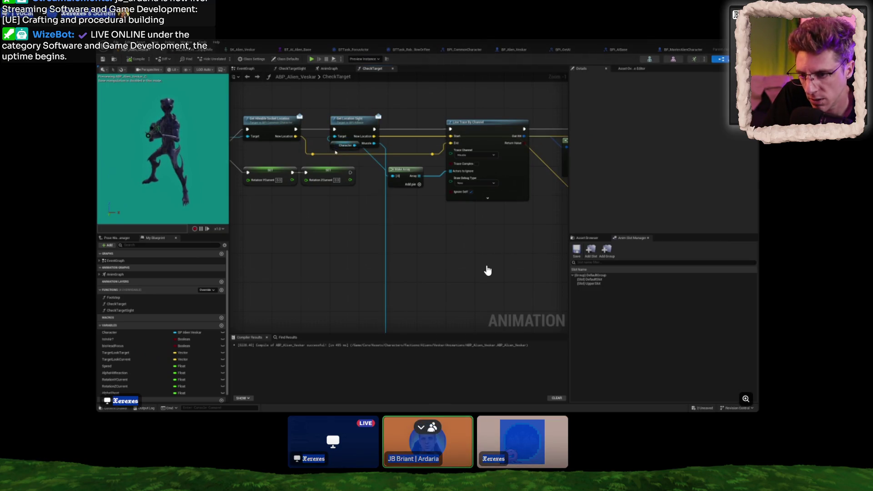
pyautogui.click(335, 152)
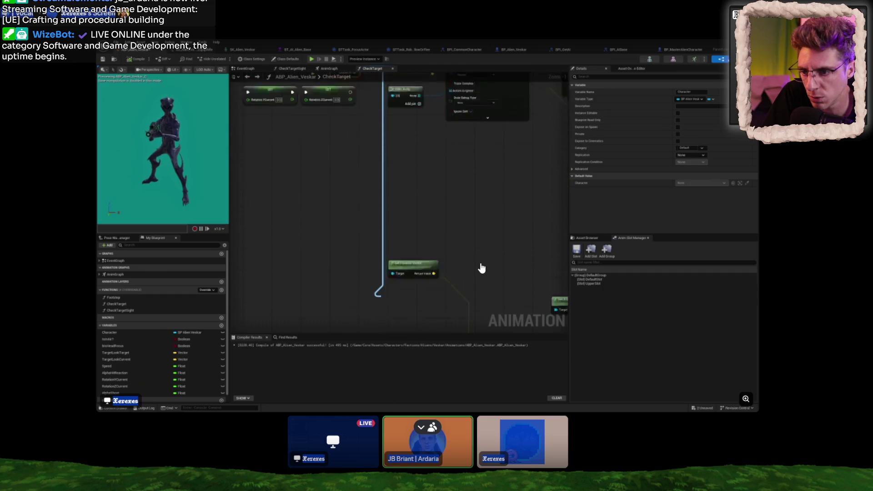